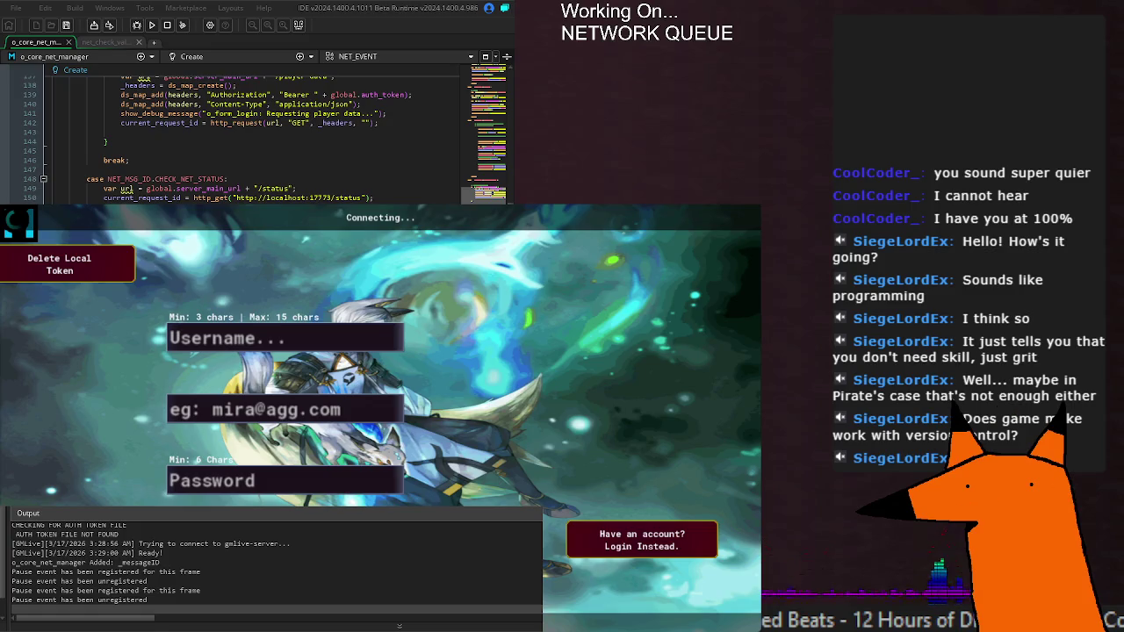
# Review the net manager code around the REGISTER case, then rebuild and run the game.
pyautogui.scroll(-20, 255, 136)
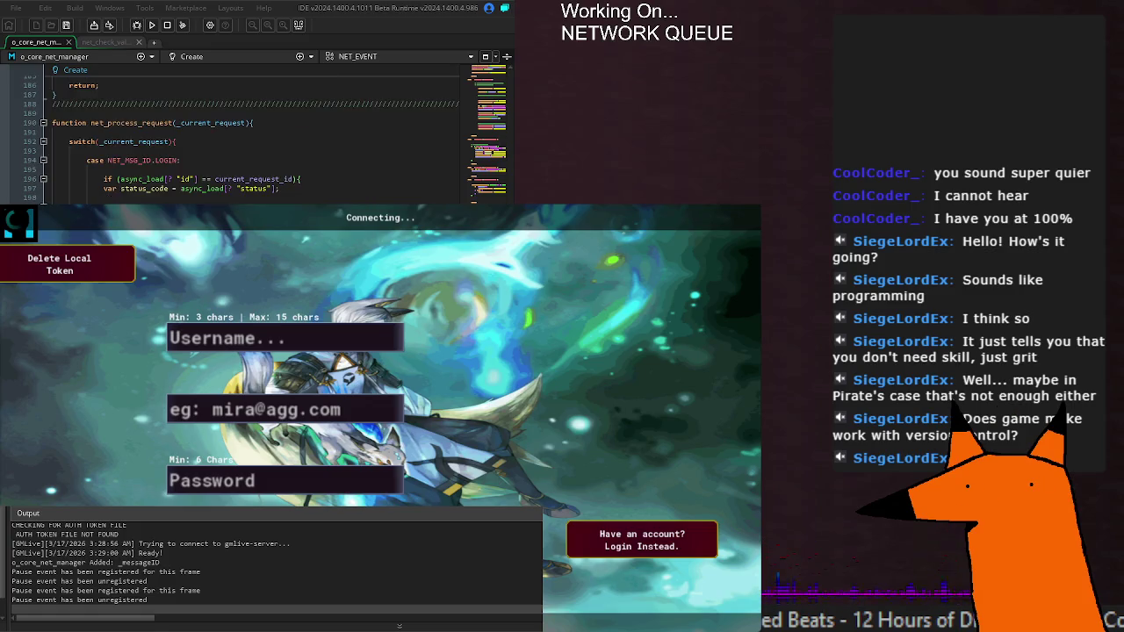
pyautogui.scroll(-4, 254, 136)
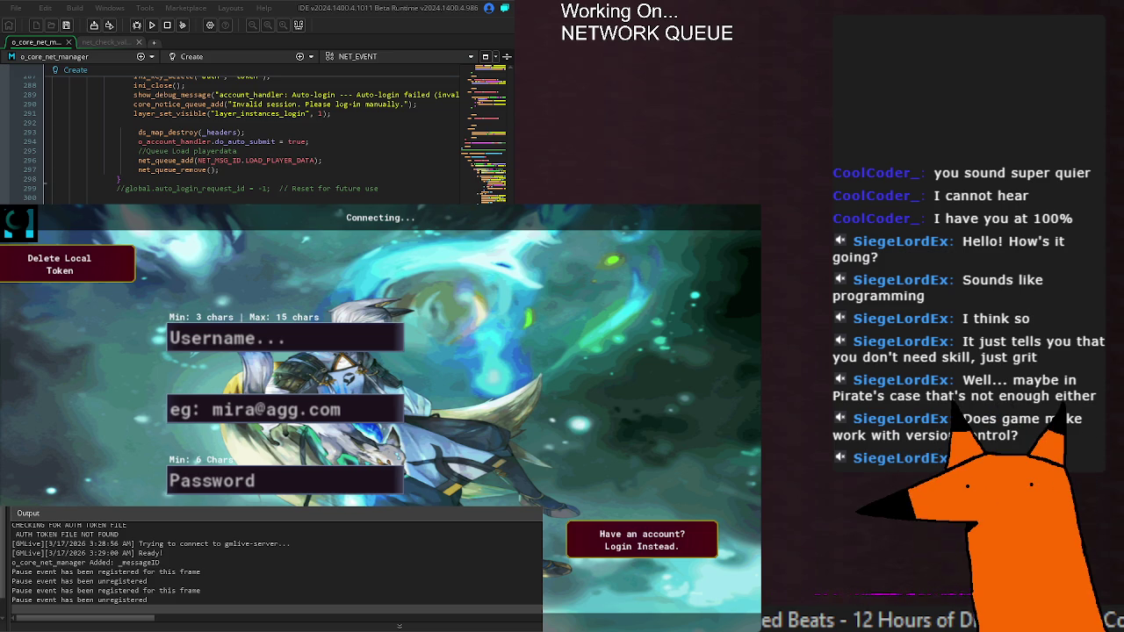
pyautogui.scroll(-20, 254, 132)
pyautogui.scroll(-5, 255, 132)
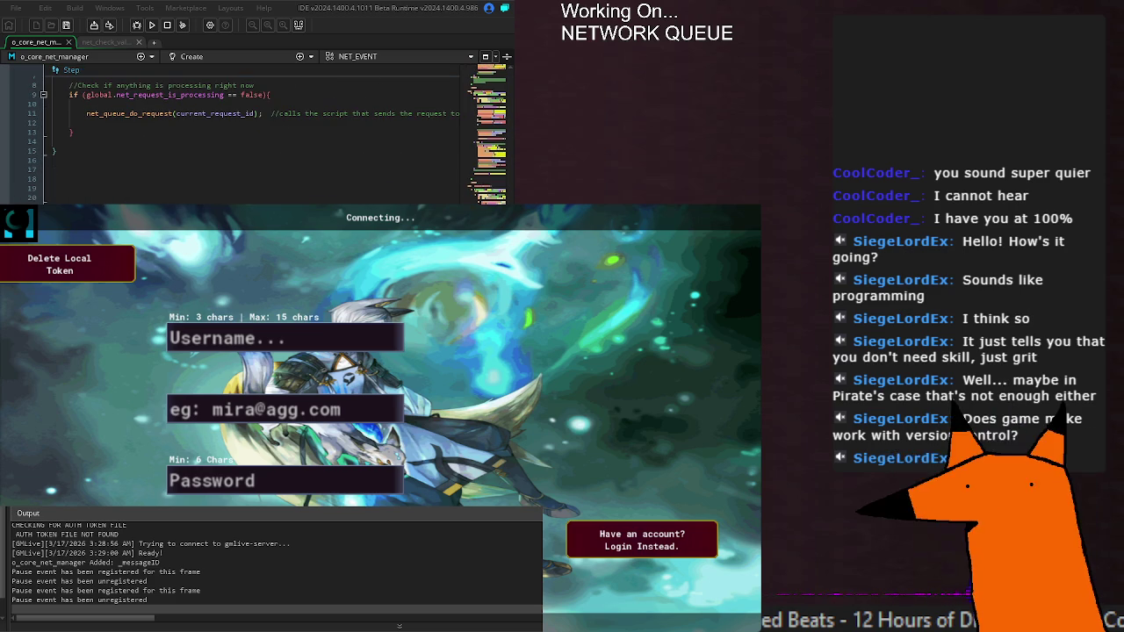
pyautogui.scroll(4, 255, 132)
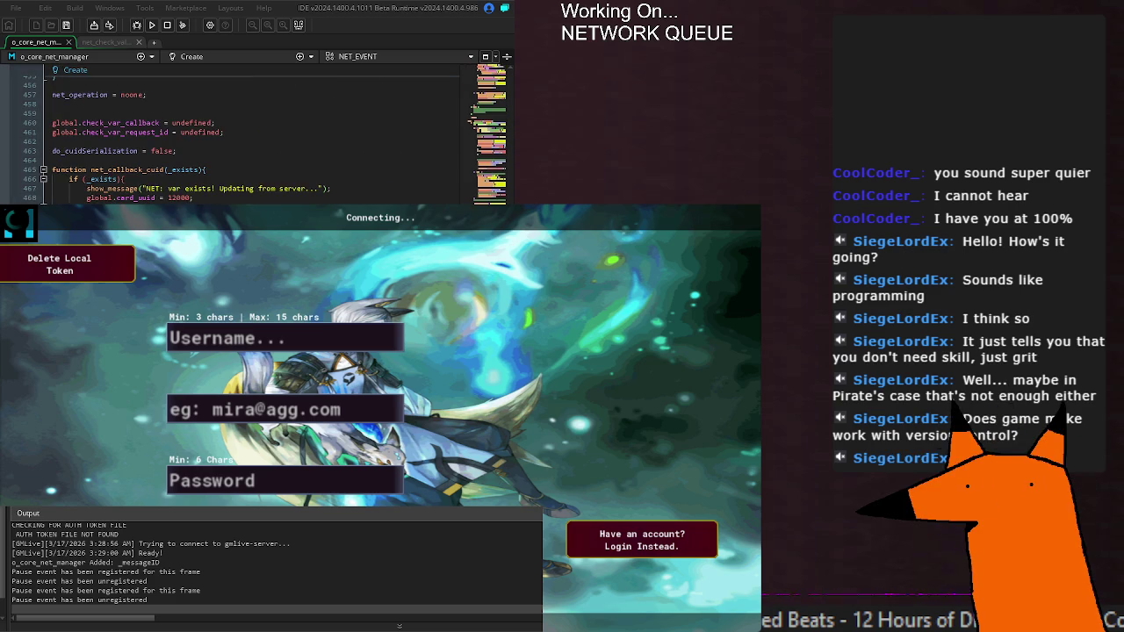
pyautogui.scroll(15, 255, 132)
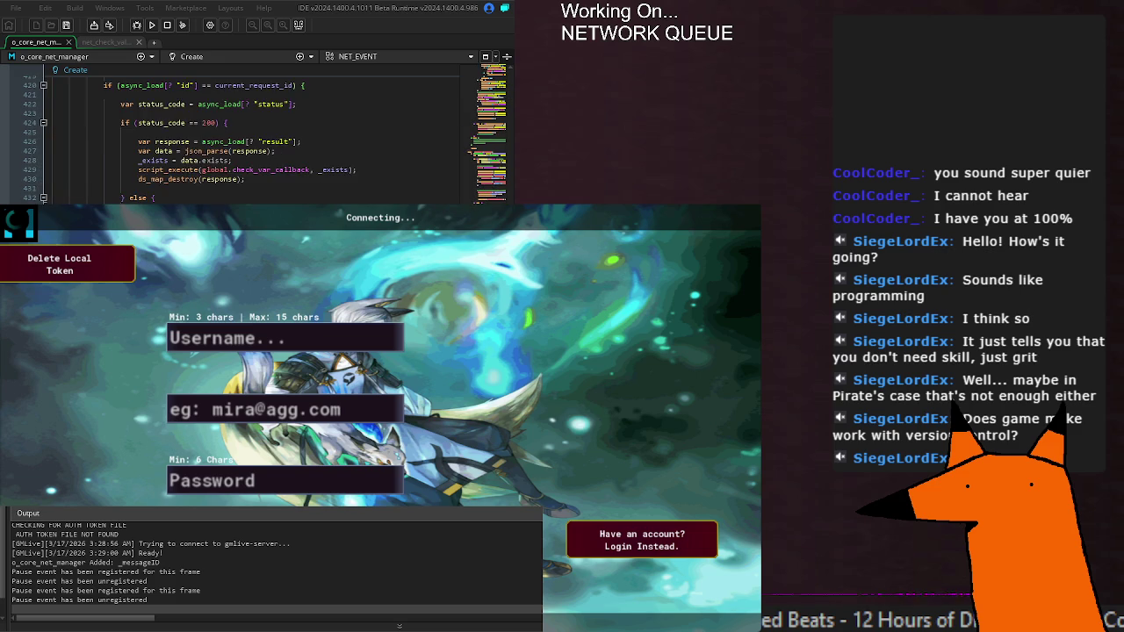
pyautogui.scroll(5, 255, 132)
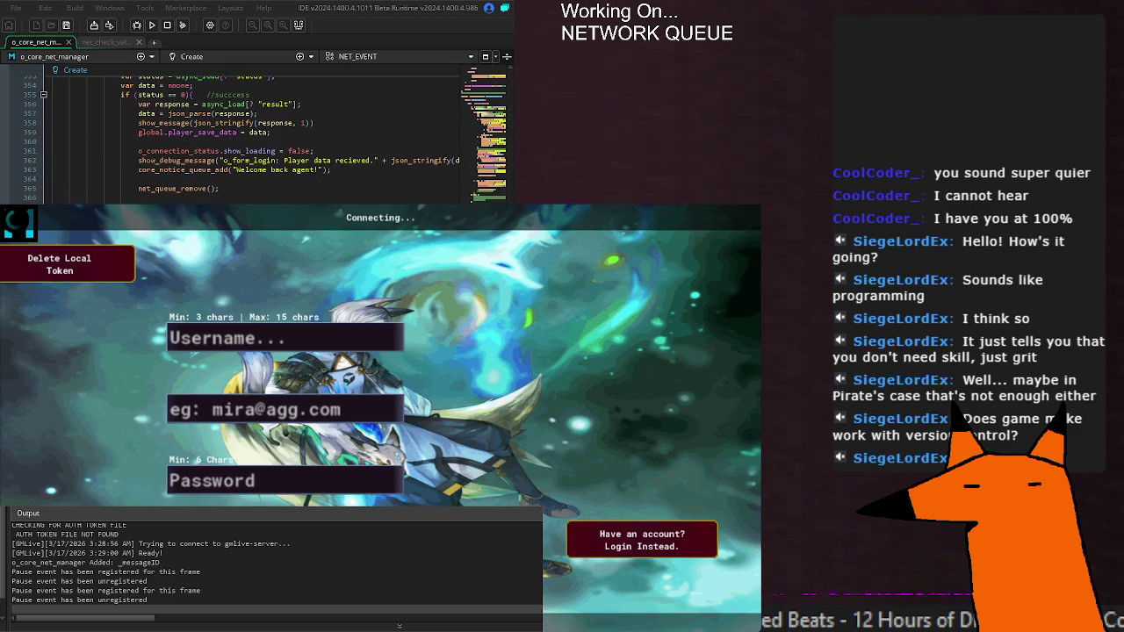
pyautogui.scroll(8, 255, 136)
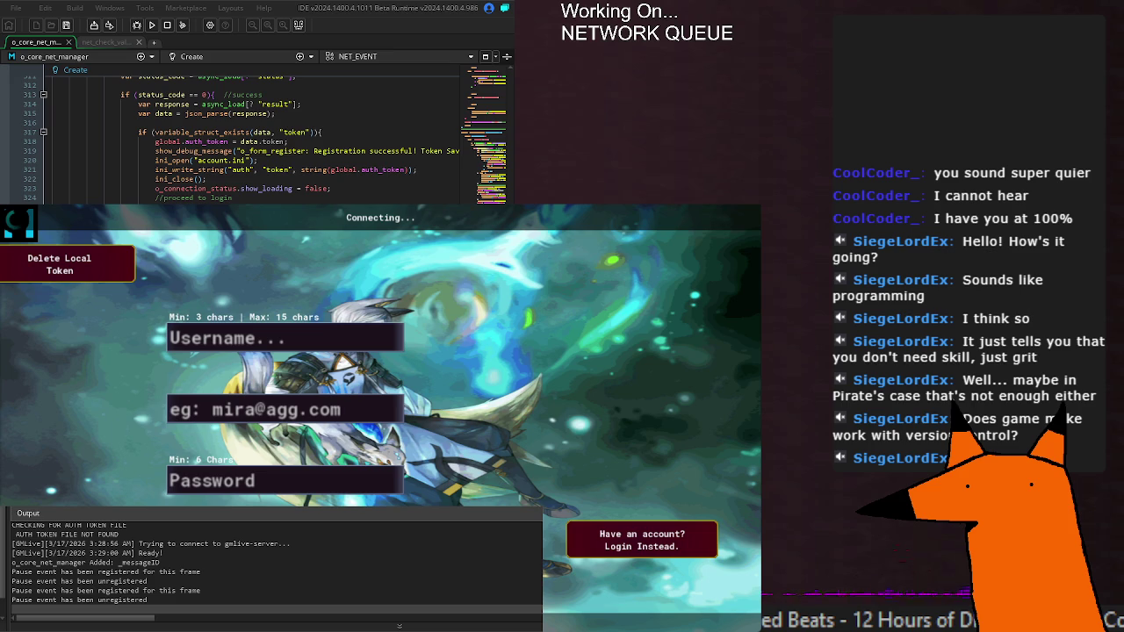
pyautogui.scroll(3, 254, 136)
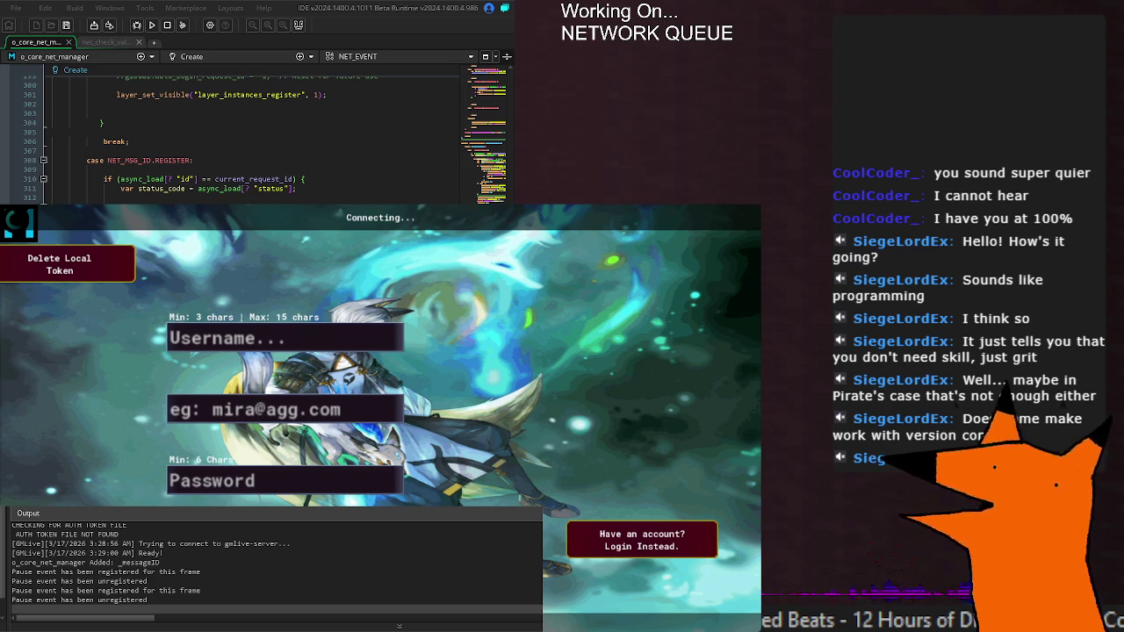
pyautogui.click(339, 105)
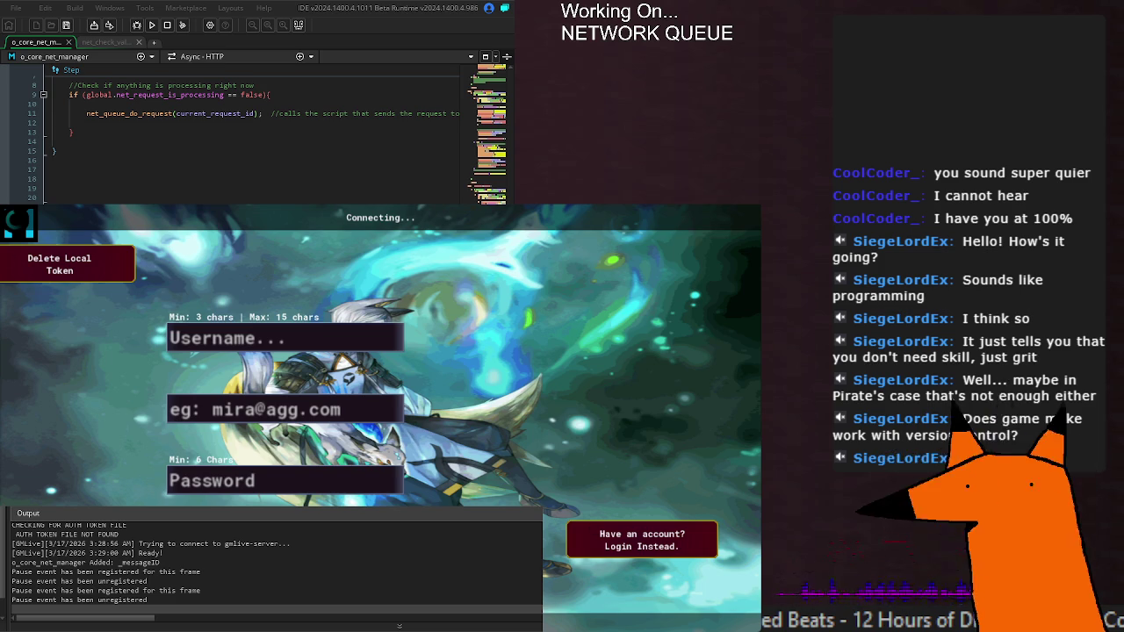
pyautogui.click(152, 26)
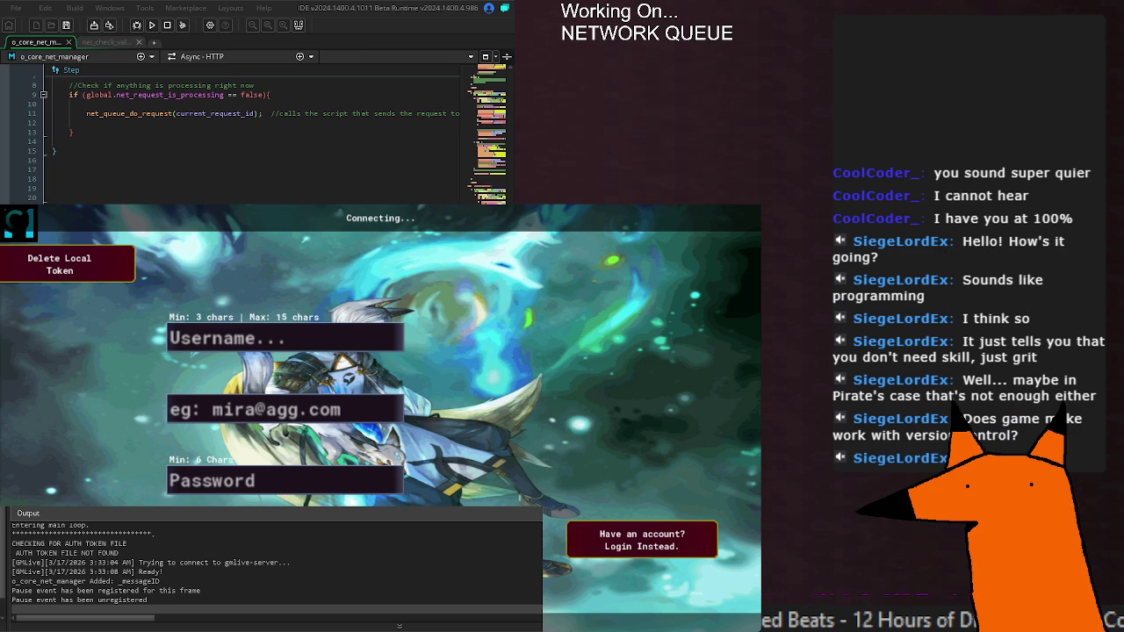
pyautogui.scroll(10, 255, 132)
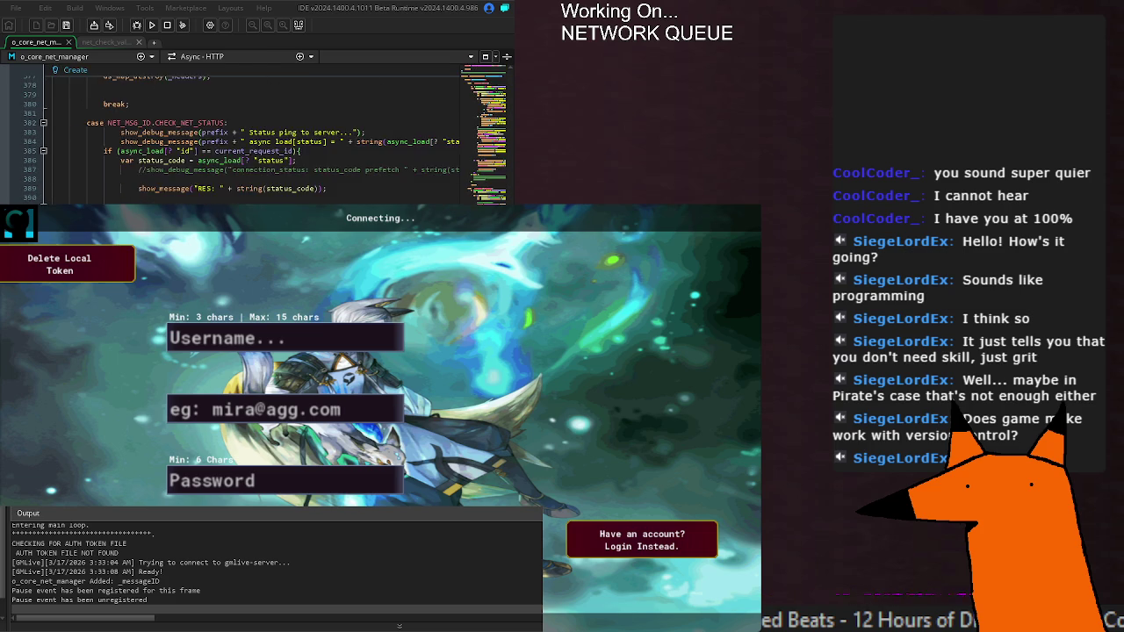
pyautogui.scroll(10, 255, 131)
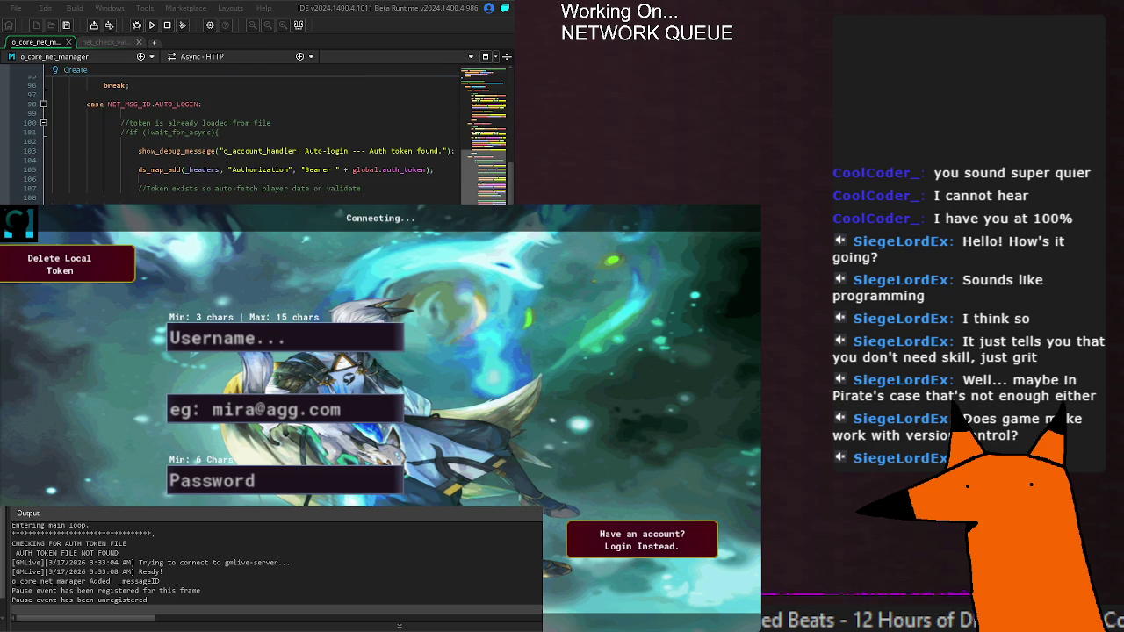
pyautogui.scroll(8, 255, 131)
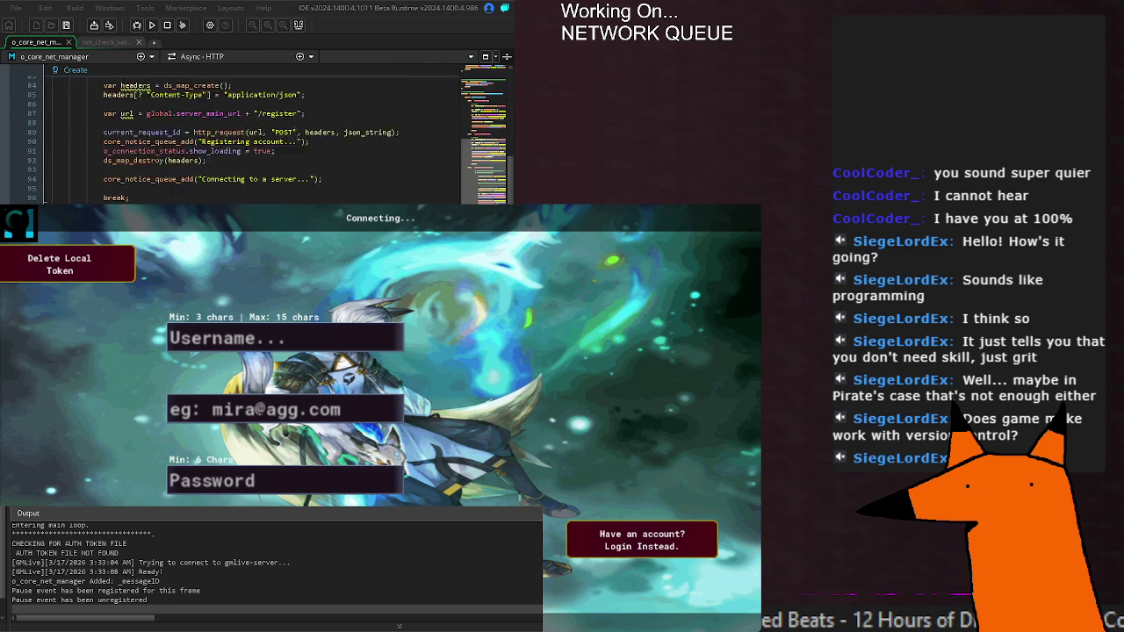
pyautogui.scroll(2, 43, 199)
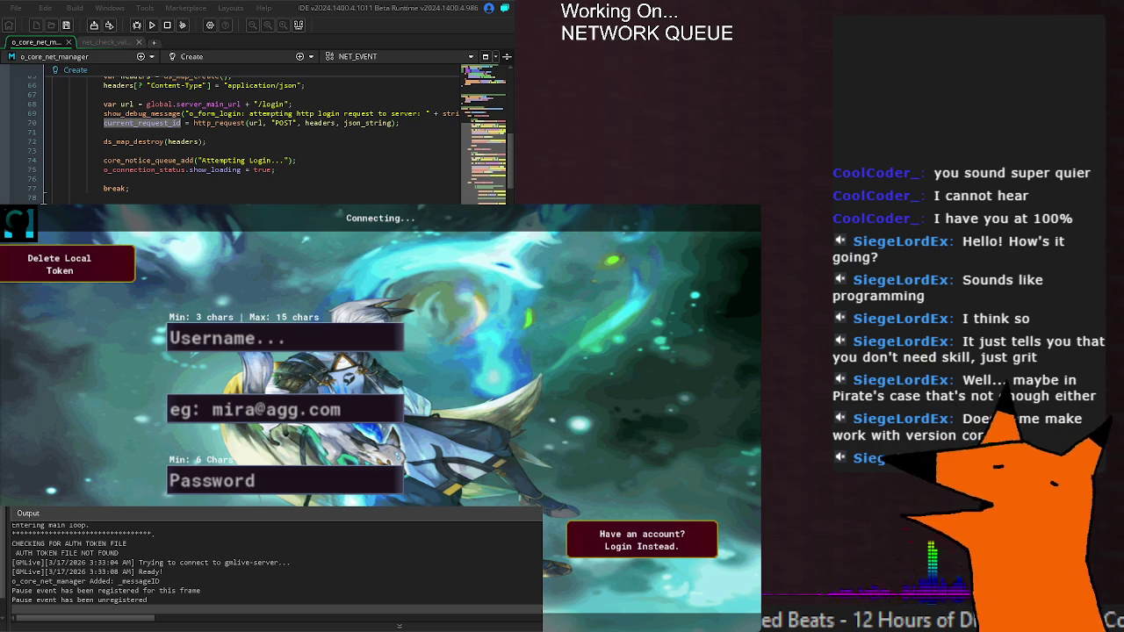
pyautogui.scroll(-10, 42, 198)
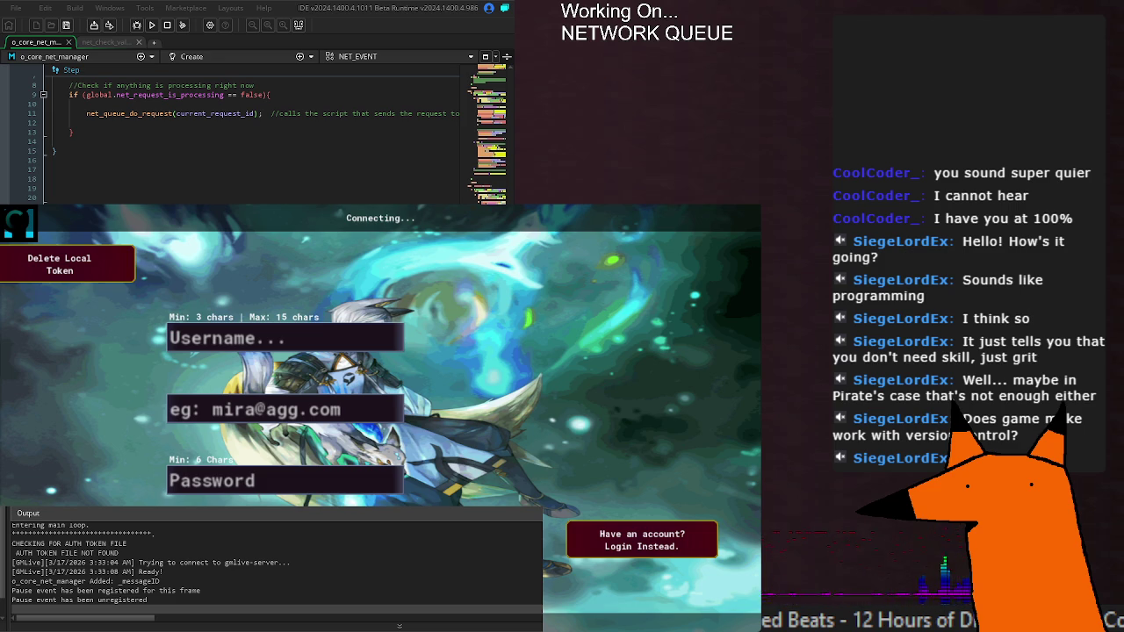
pyautogui.scroll(6, 255, 132)
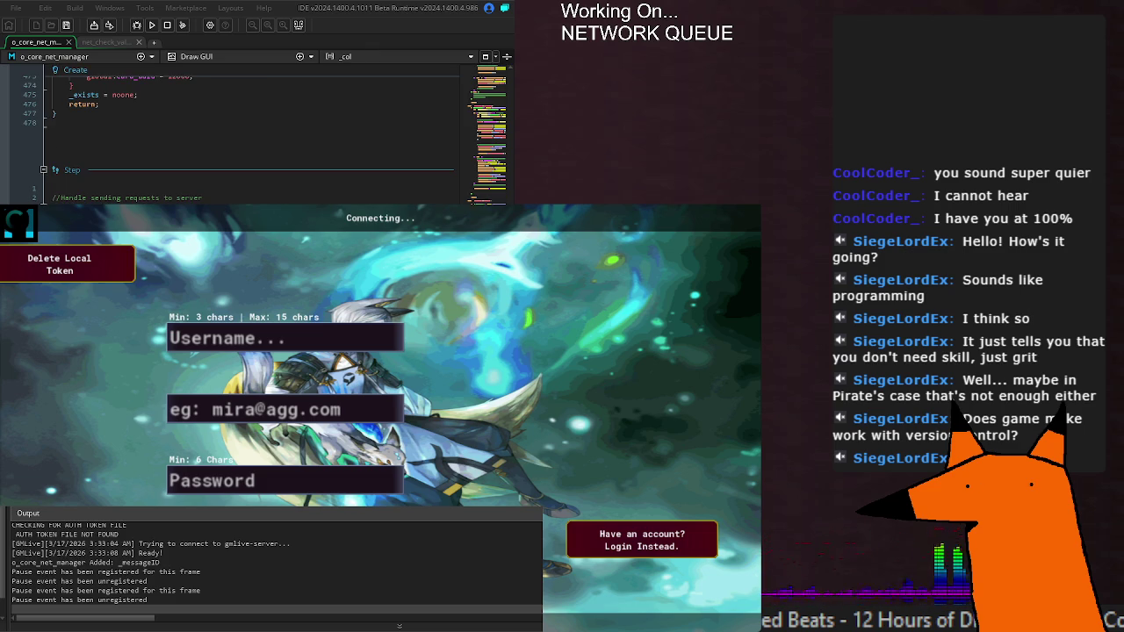
# Save o_core_net_manager with Ctrl+S so GMLive reloads its Draw_64 event in the game.
pyautogui.scroll(-6, 255, 132)
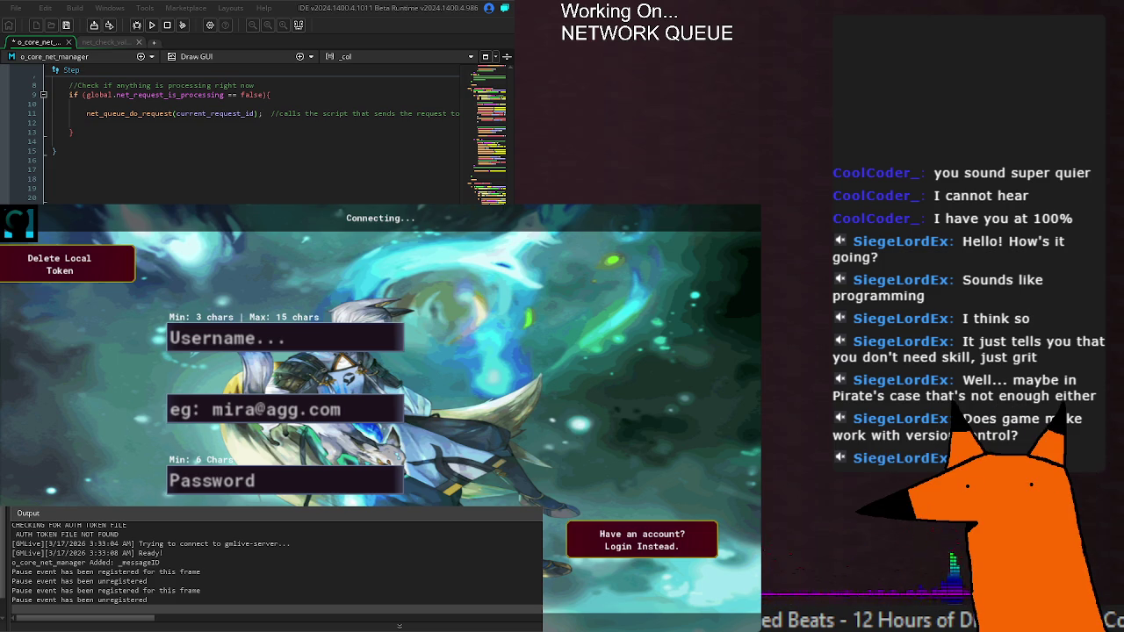
pyautogui.hotkey('ctrl', 's')
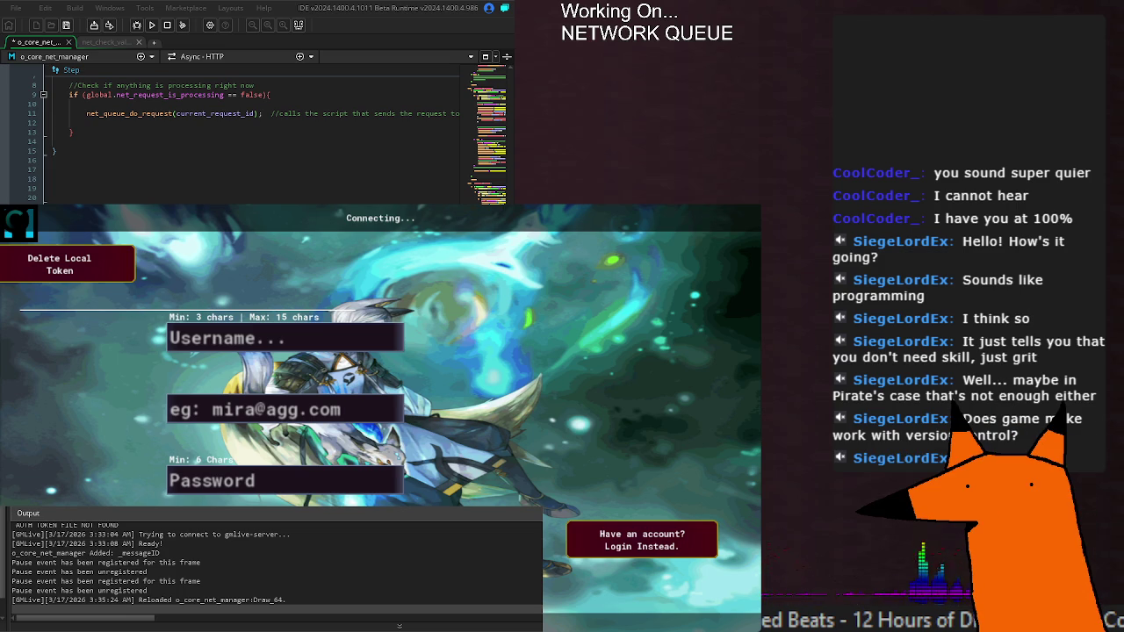
pyautogui.scroll(10, 119, 89)
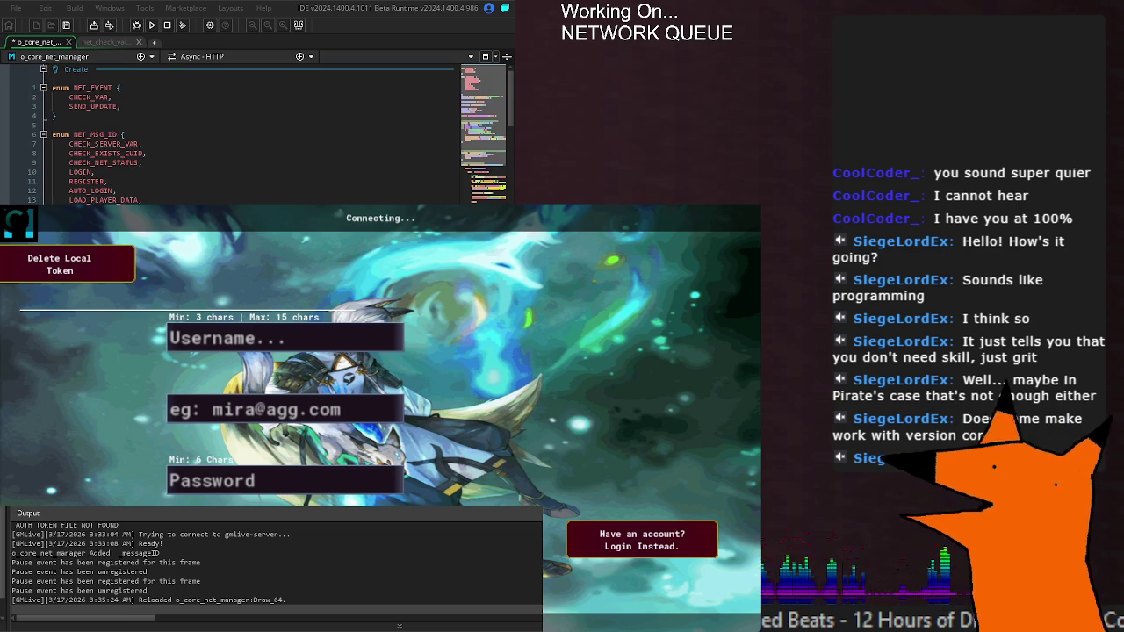
pyautogui.doubleClick(81, 172)
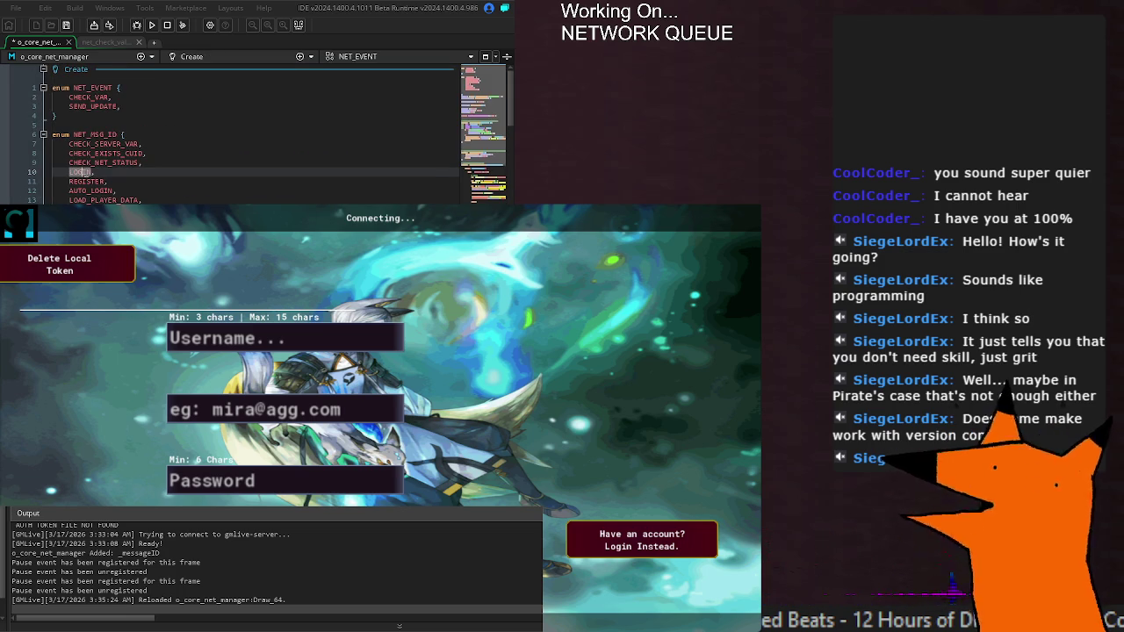
pyautogui.click(126, 173)
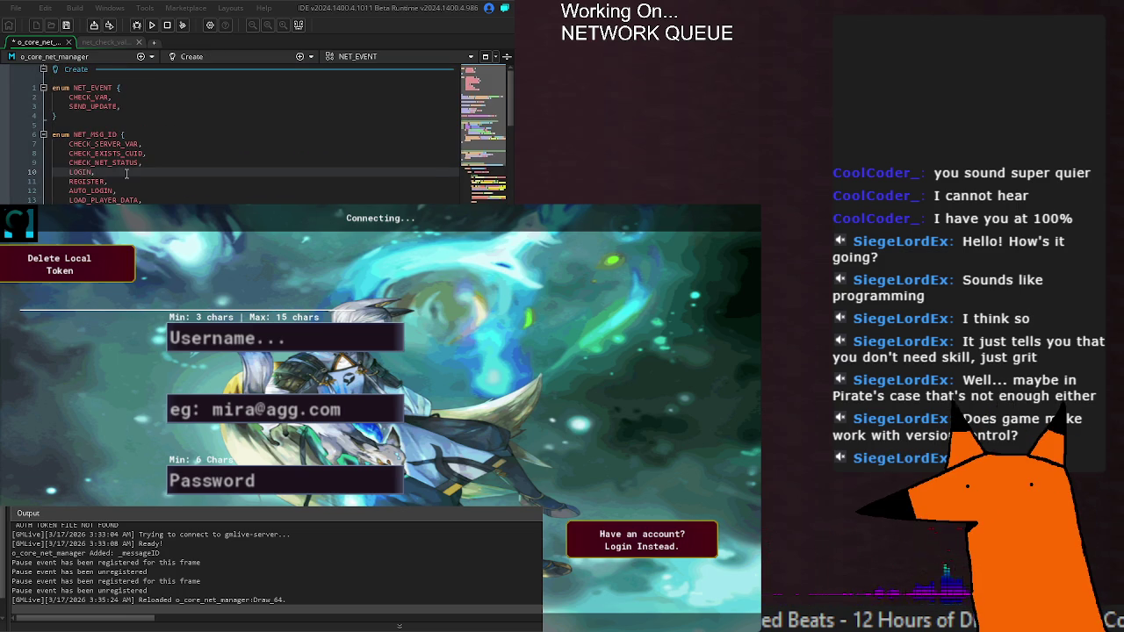
pyautogui.doubleClick(74, 181)
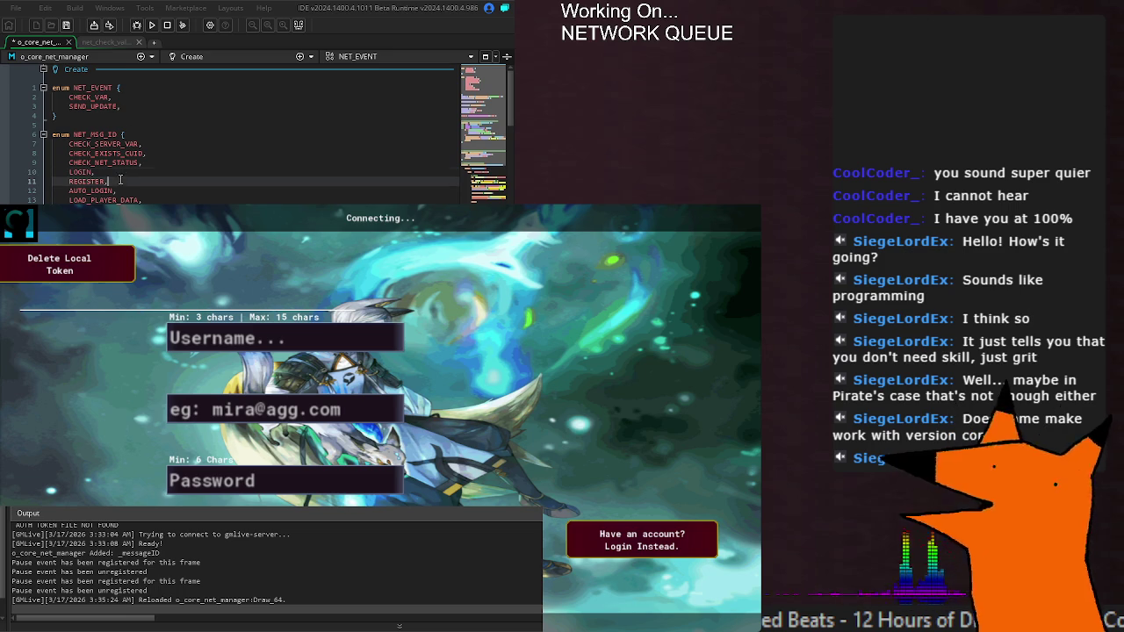
pyautogui.click(109, 181)
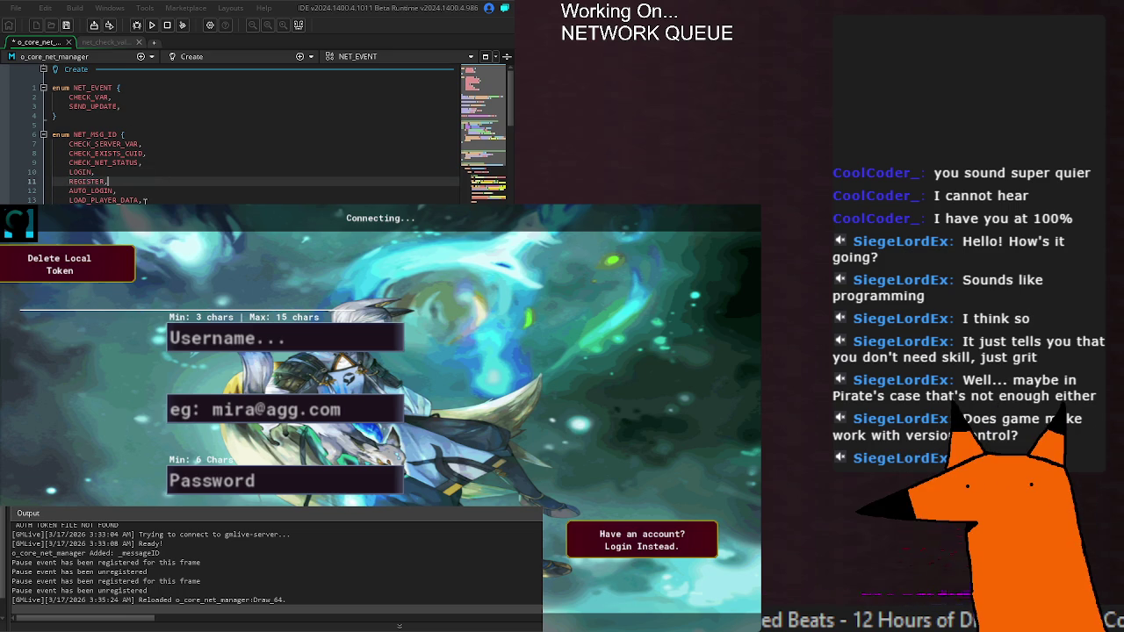
pyautogui.scroll(-15, 255, 131)
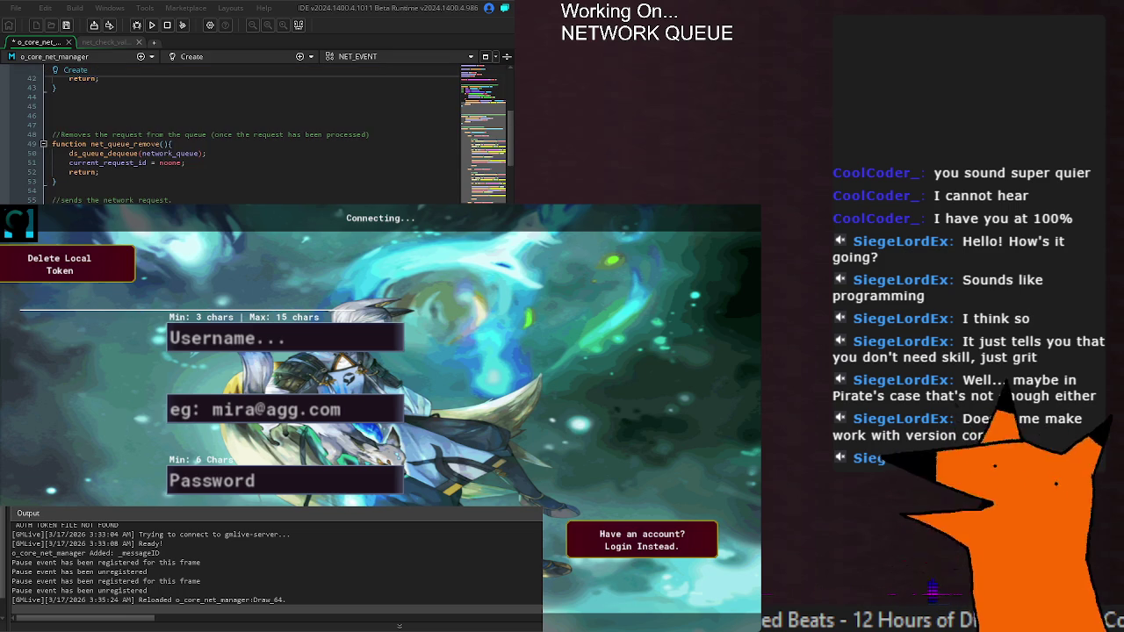
pyautogui.scroll(-20, 255, 132)
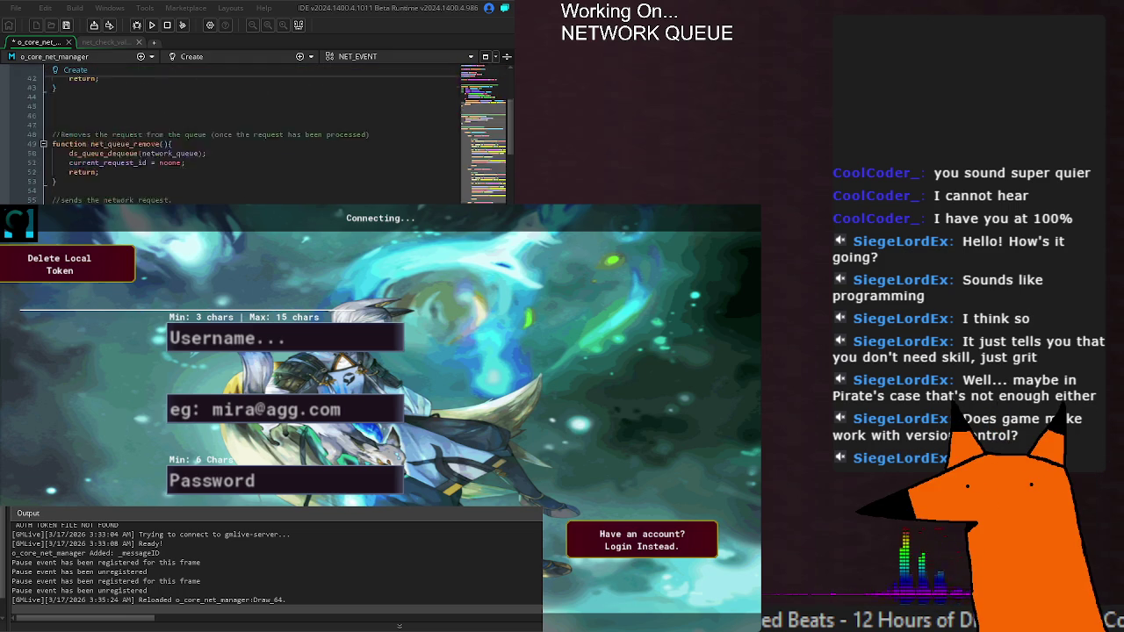
pyautogui.scroll(-10, 254, 132)
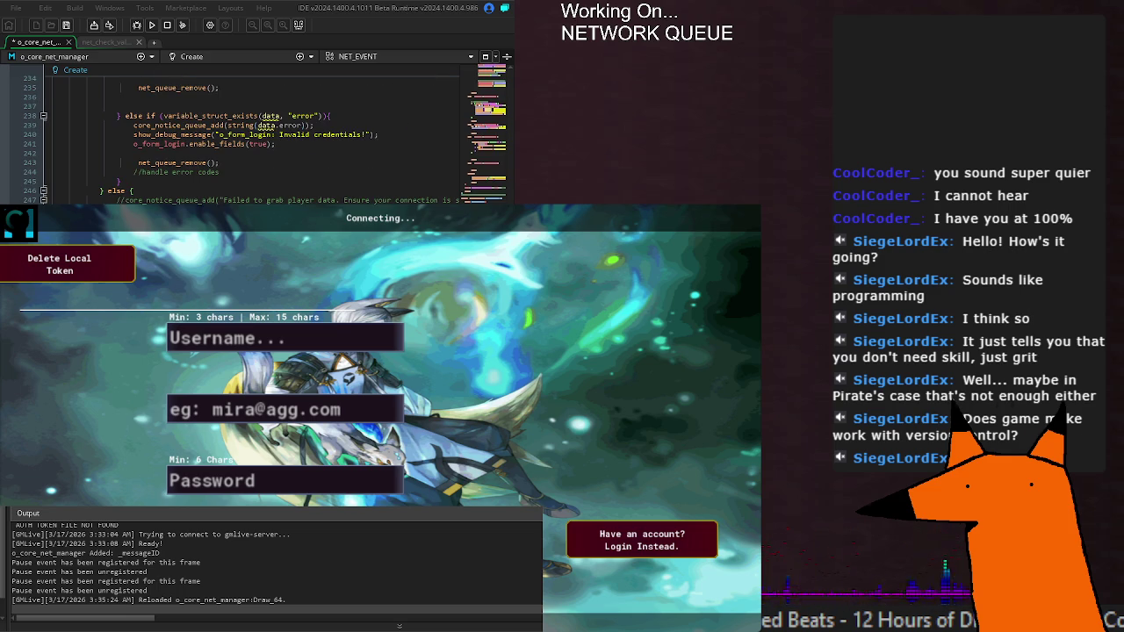
pyautogui.scroll(-10, 255, 132)
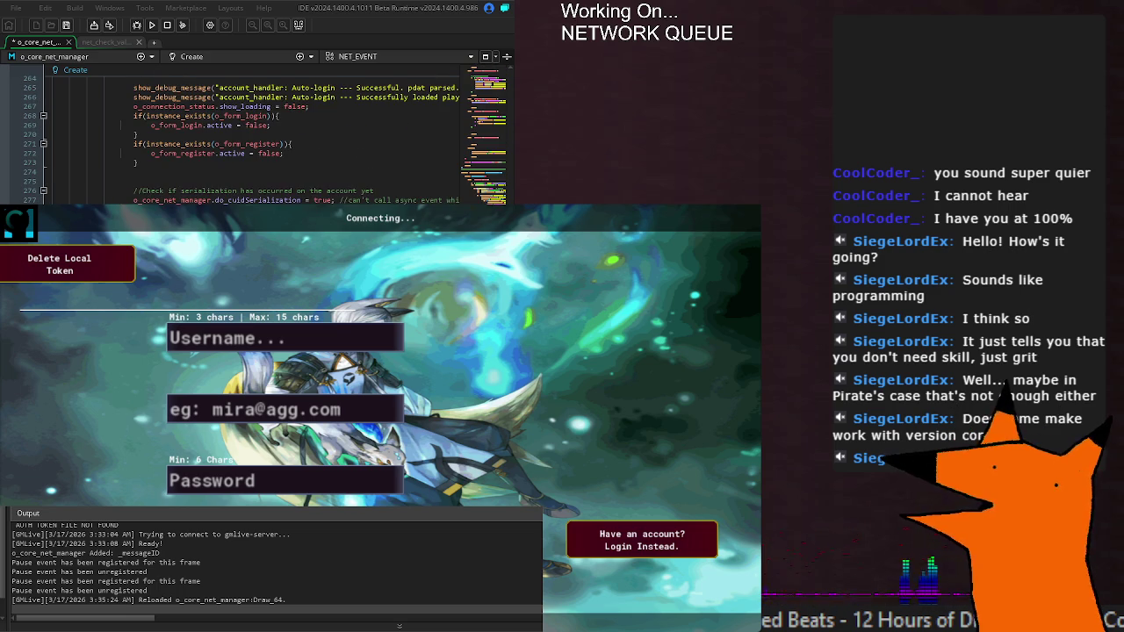
pyautogui.scroll(-4, 255, 131)
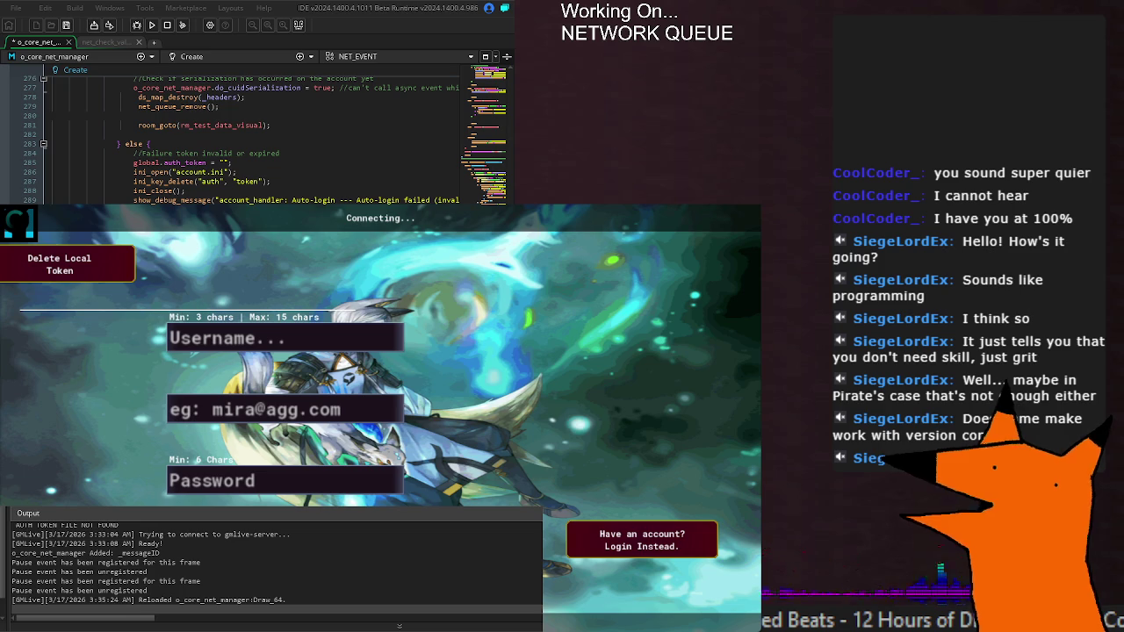
pyautogui.scroll(-10, 255, 132)
pyautogui.scroll(-12, 254, 132)
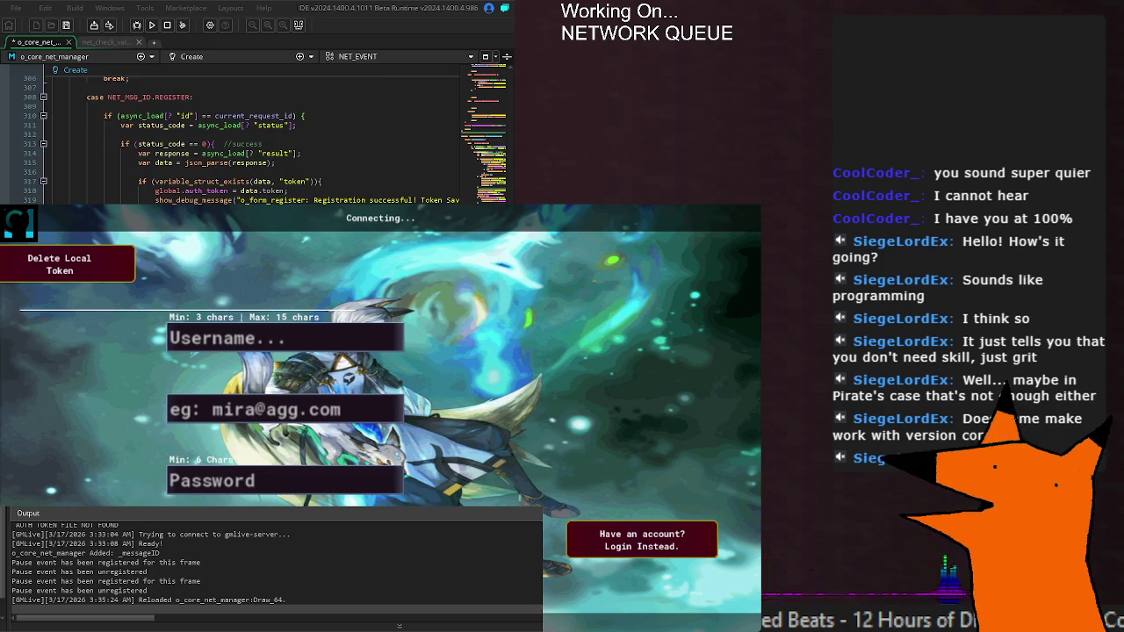
pyautogui.scroll(14, 255, 131)
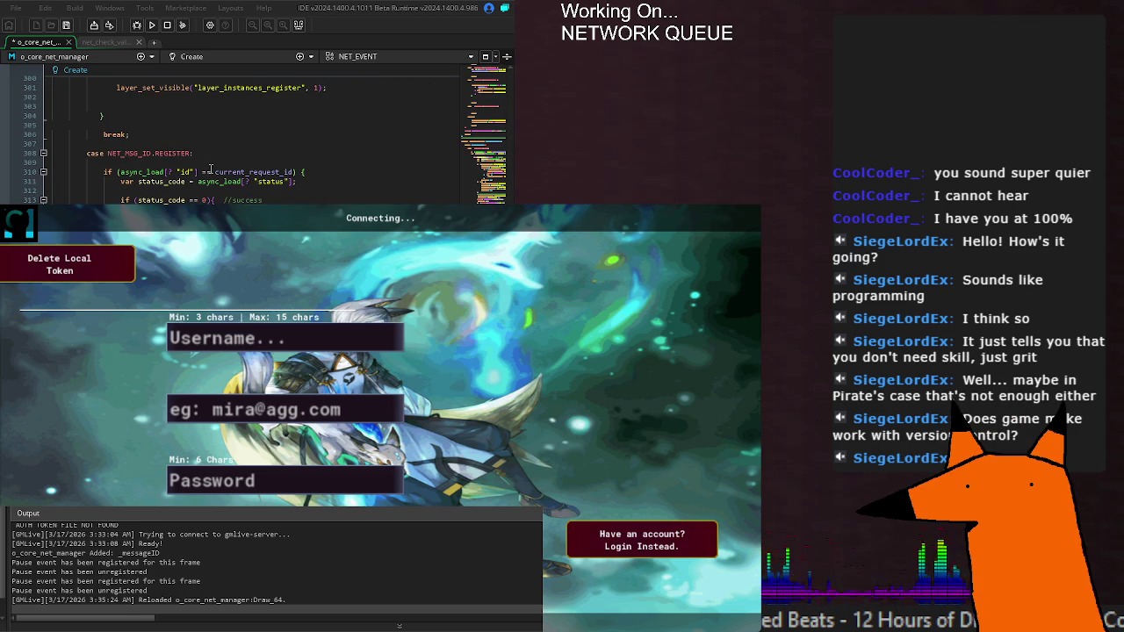
pyautogui.click(327, 182)
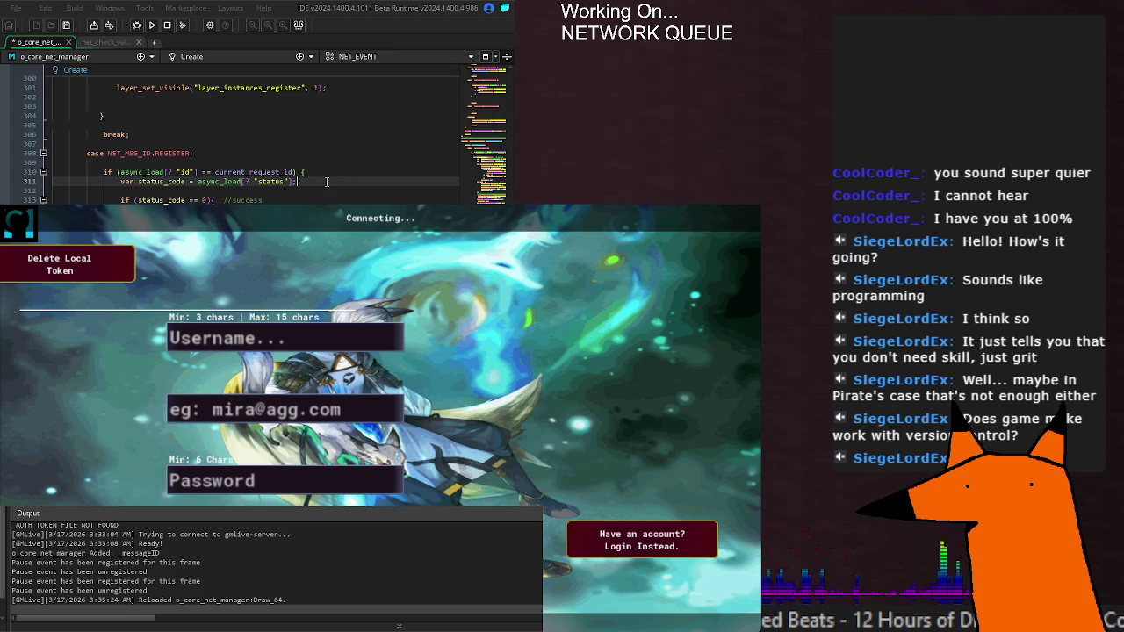
pyautogui.click(262, 190)
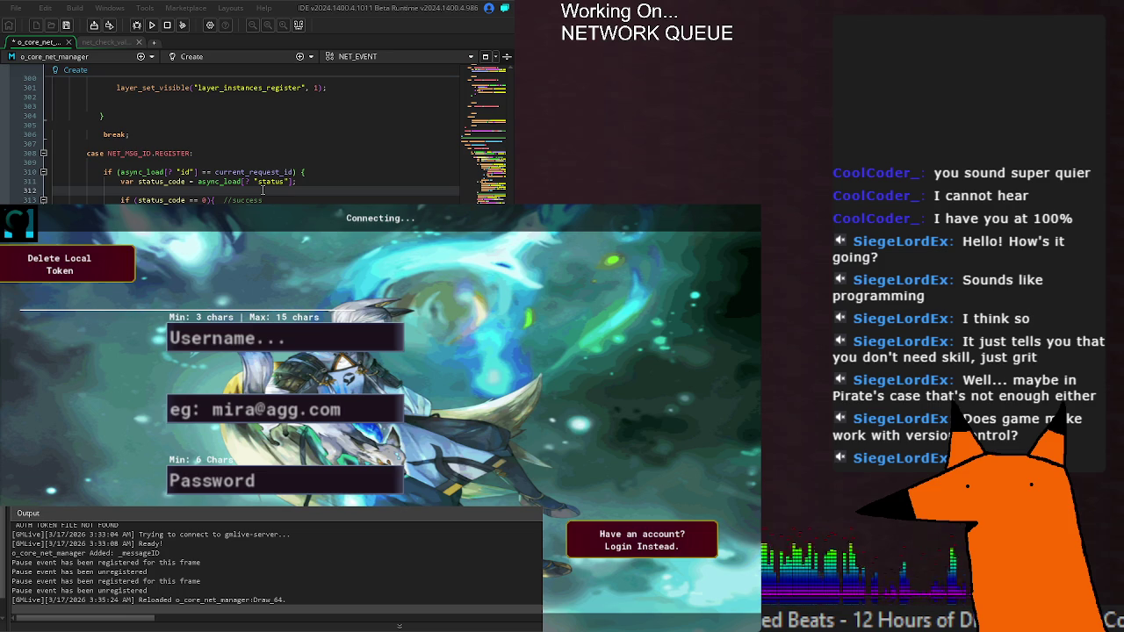
pyautogui.click(226, 171)
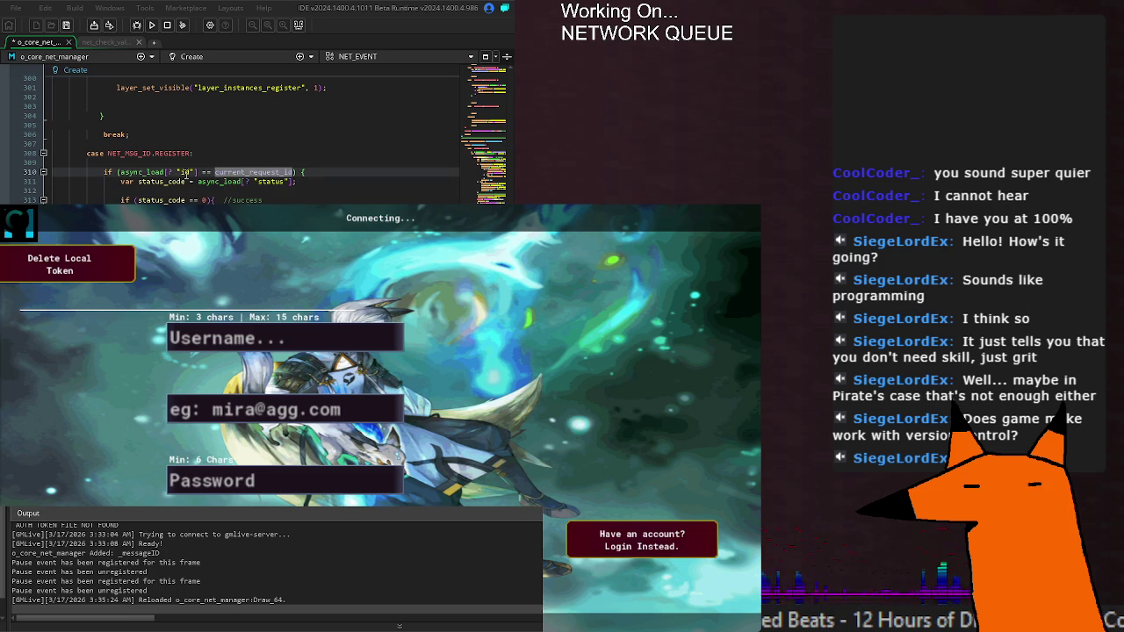
pyautogui.moveTo(146, 174)
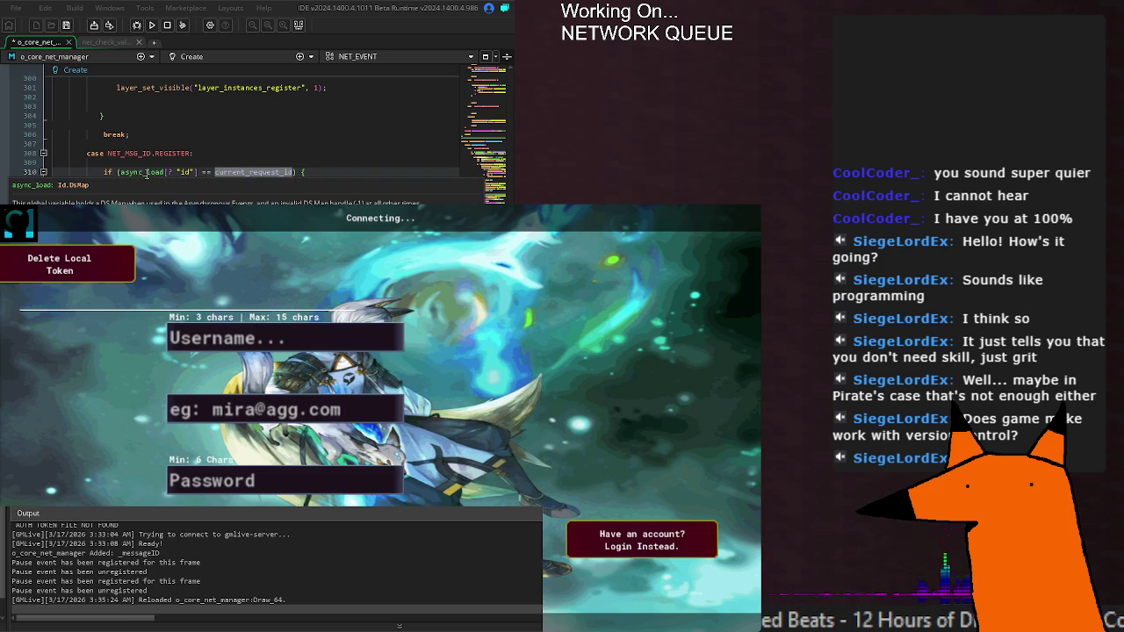
pyautogui.click(321, 172)
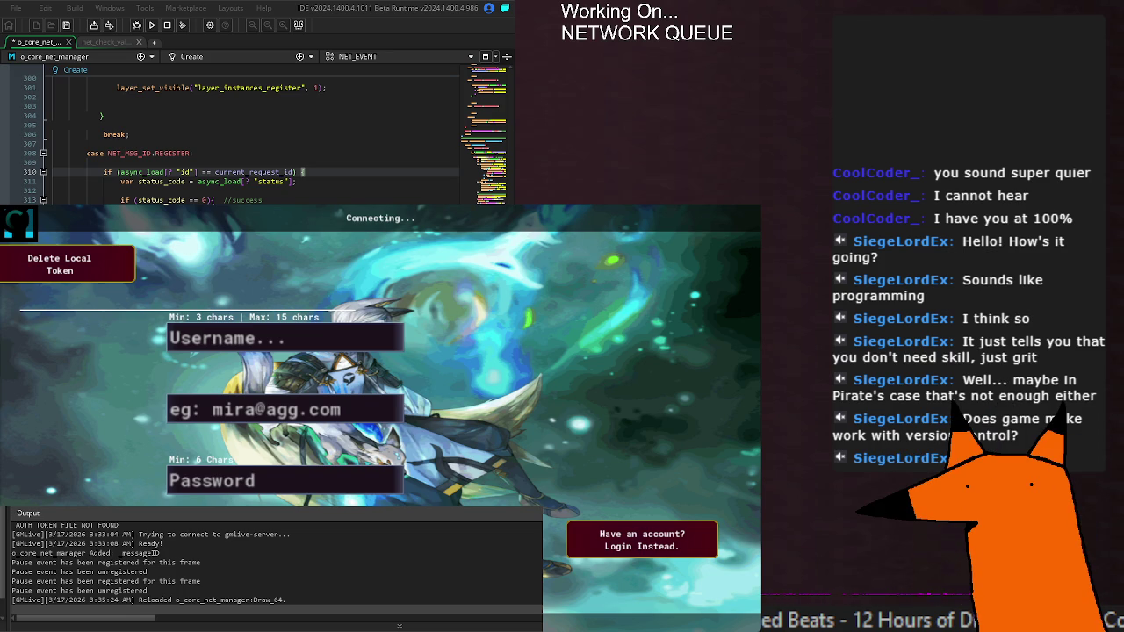
pyautogui.moveTo(326, 172); pyautogui.dragTo(51, 172)
pyautogui.click(326, 170)
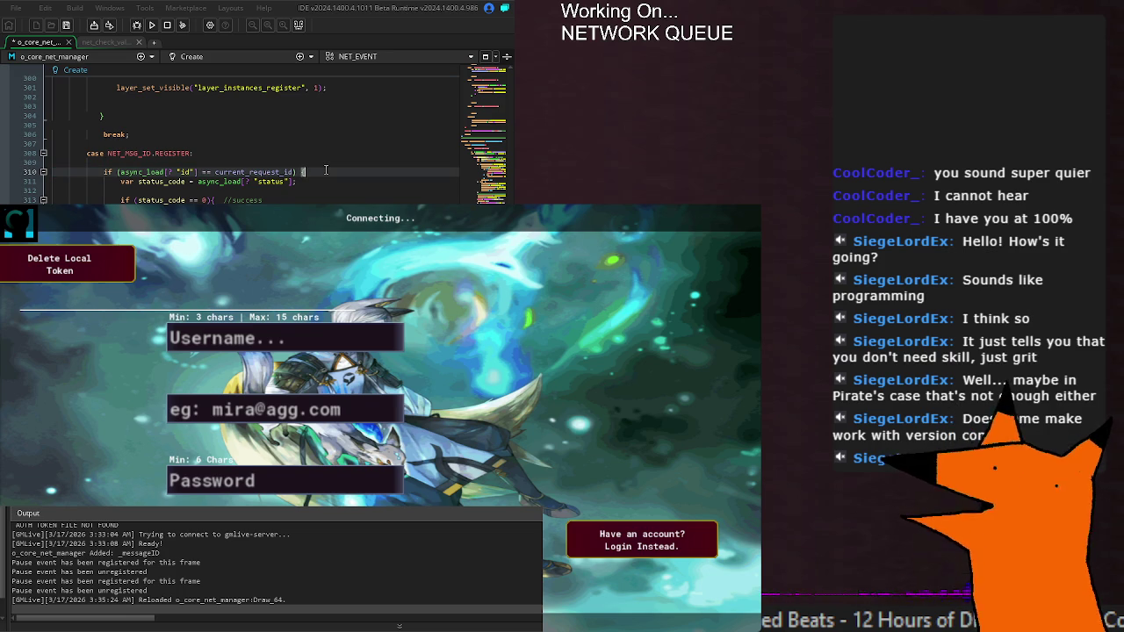
pyautogui.scroll(-8, 326, 169)
pyautogui.scroll(-10, 326, 170)
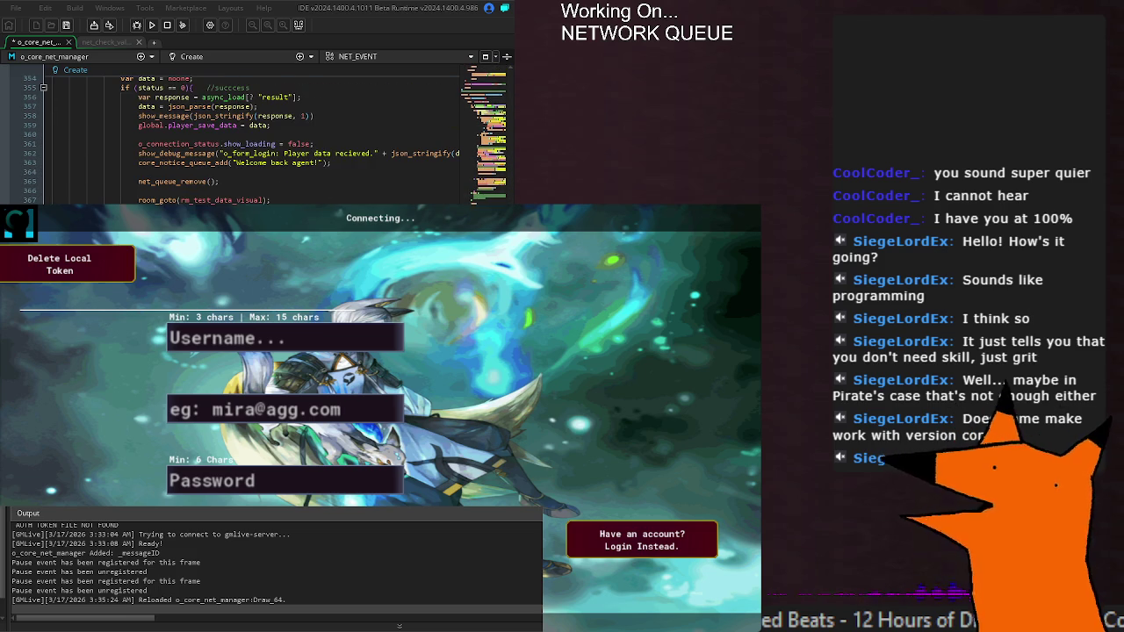
pyautogui.scroll(8, 326, 170)
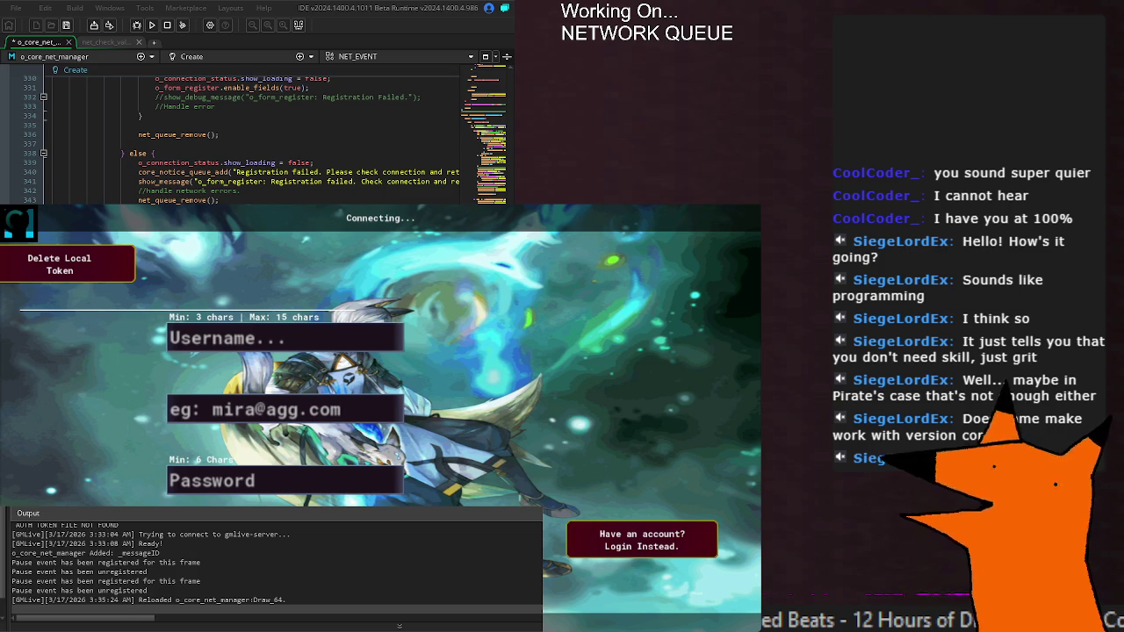
pyautogui.scroll(12, 264, 136)
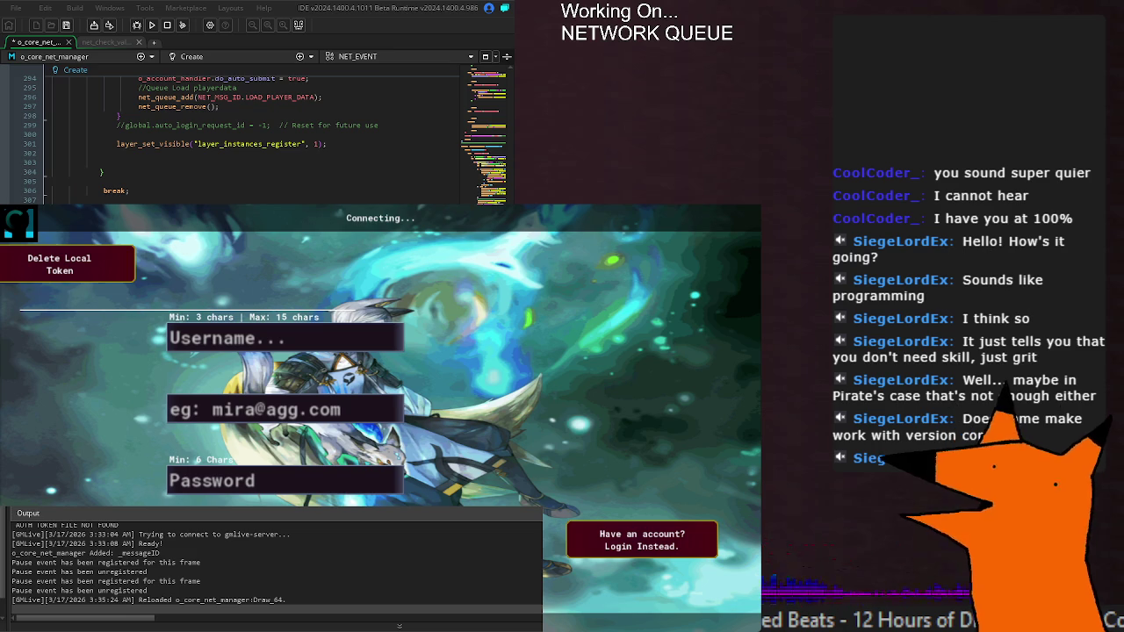
pyautogui.scroll(-20, 254, 141)
pyautogui.scroll(20, 254, 140)
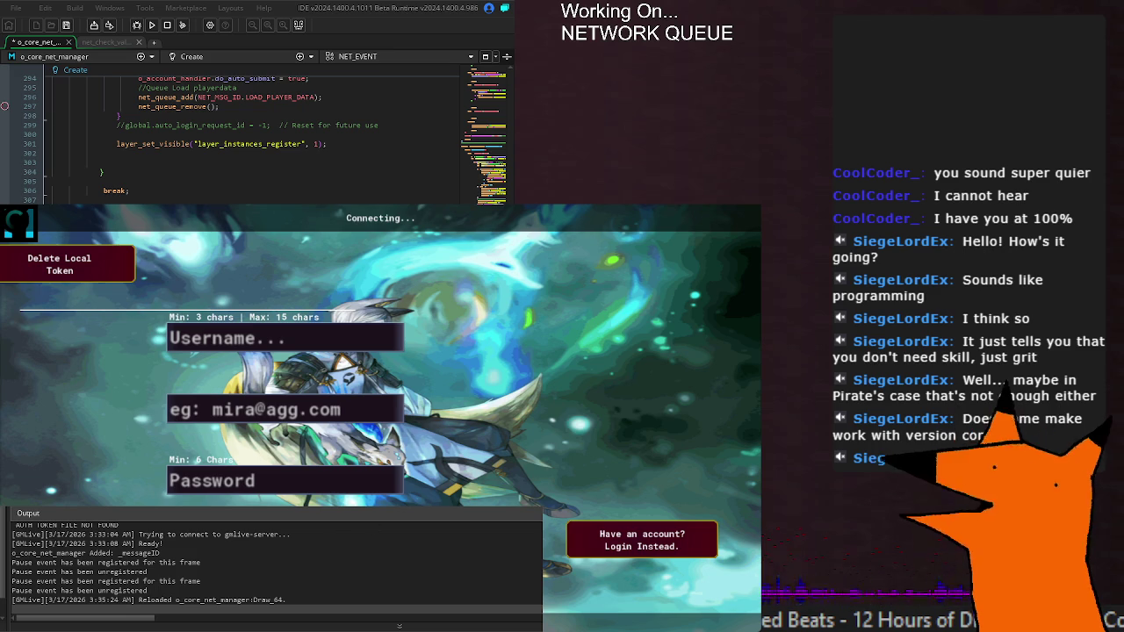
pyautogui.scroll(3, 266, 589)
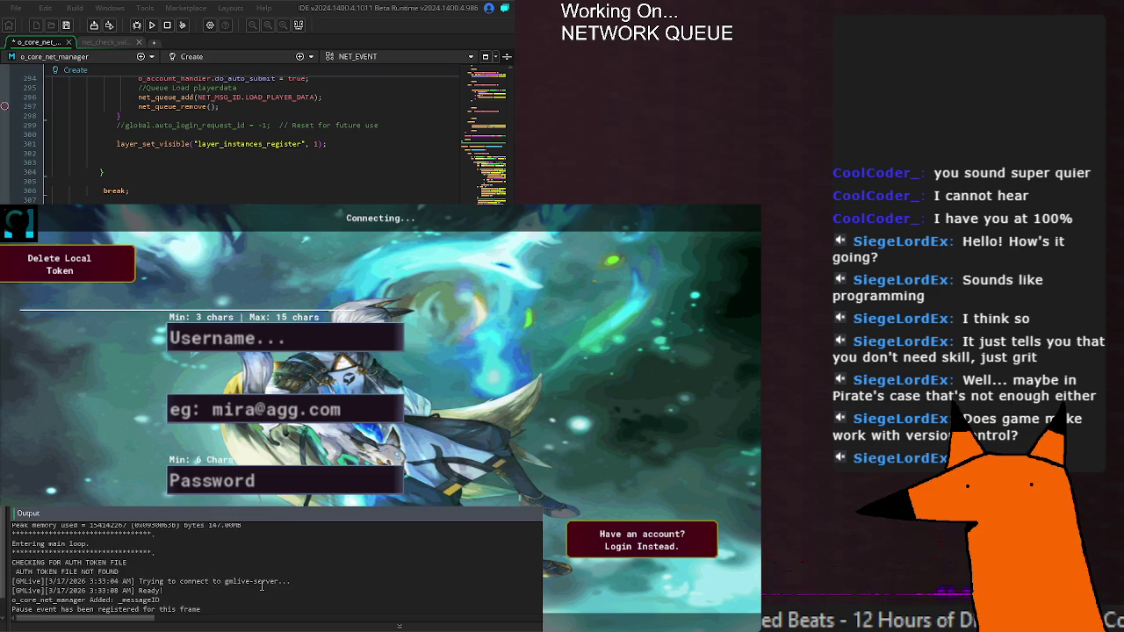
pyautogui.scroll(-2, 261, 586)
pyautogui.moveTo(57, 578); pyautogui.dragTo(180, 575)
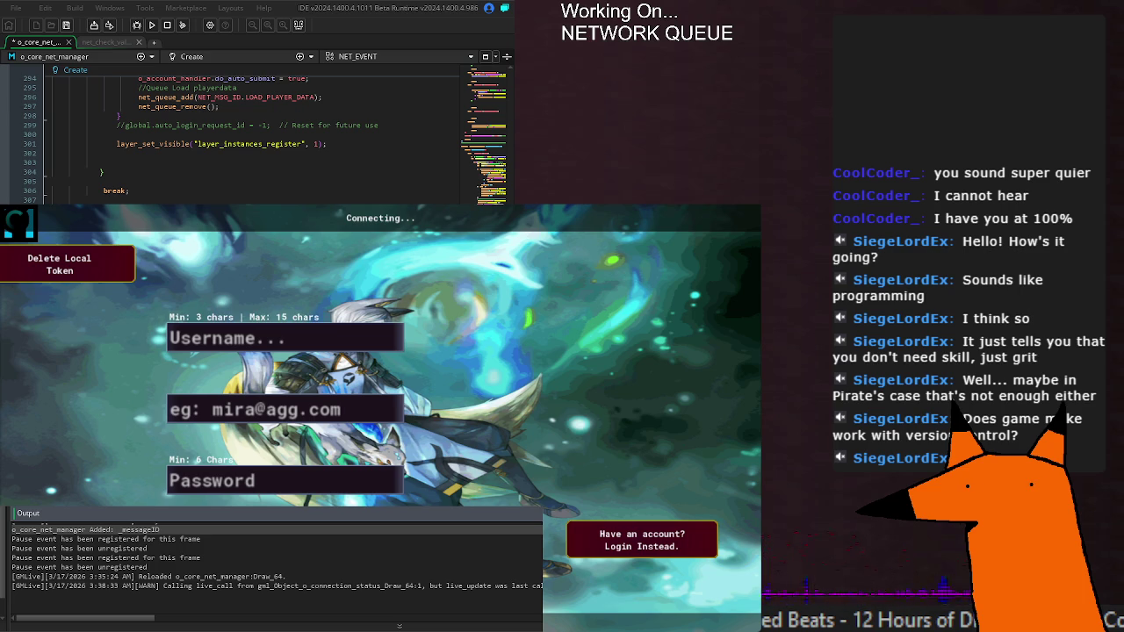
# Check the Step event, save o_core_net_manager, and read GMLive's latest reload entries in the Output log.
pyautogui.hotkey('ctrl', 'Tab')
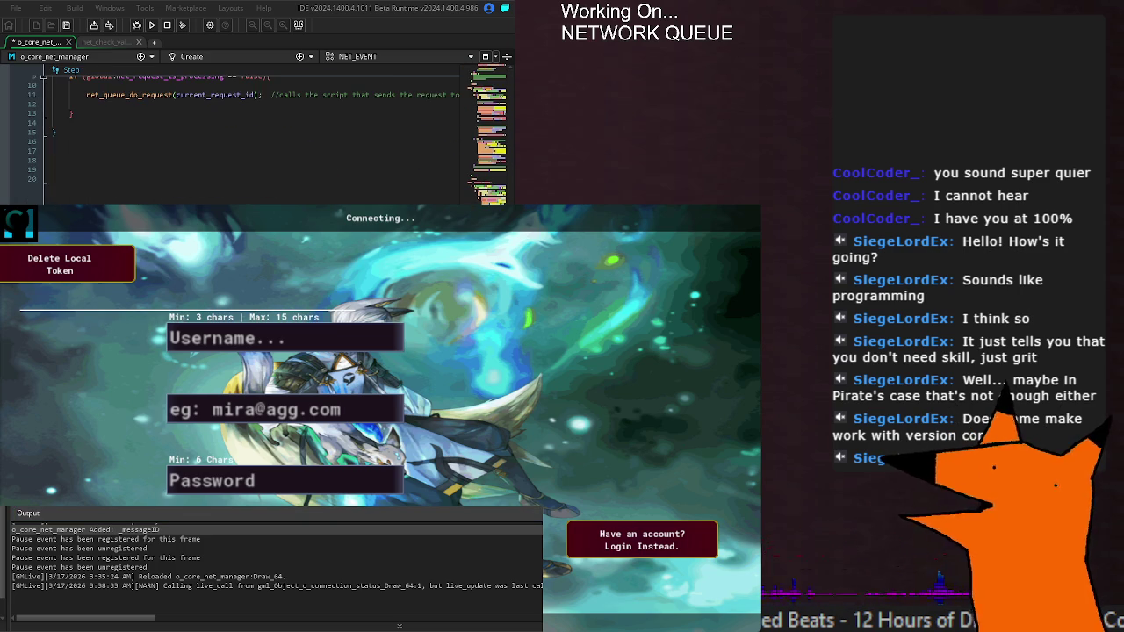
pyautogui.hotkey('ctrl', 'Tab')
pyautogui.hotkey('ctrl', 'Tab')
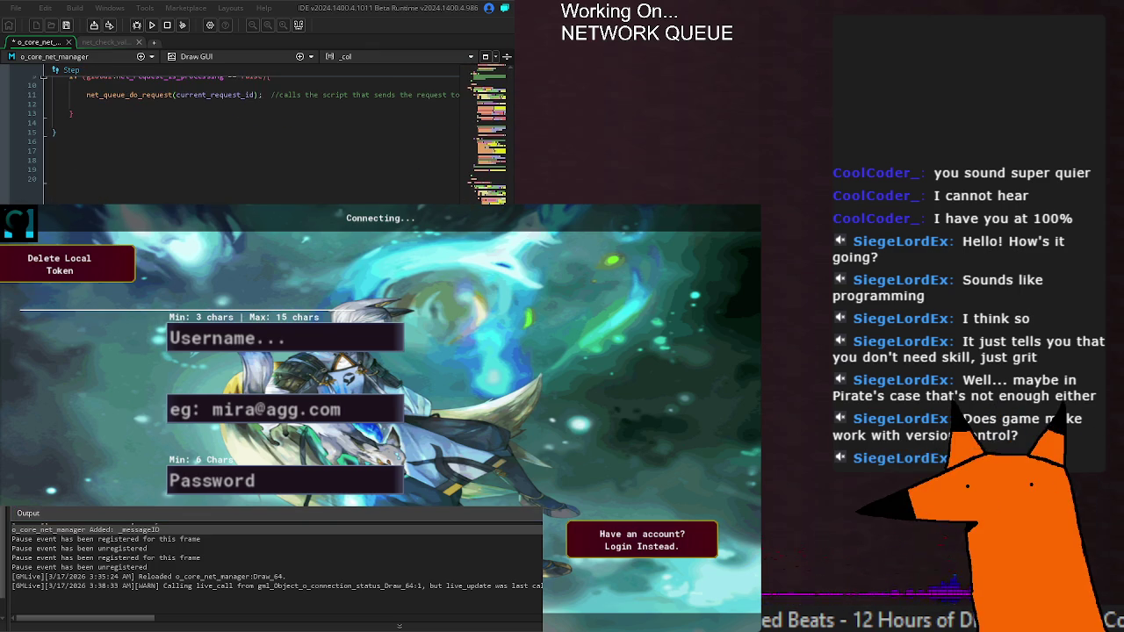
pyautogui.hotkey('ctrl', 's')
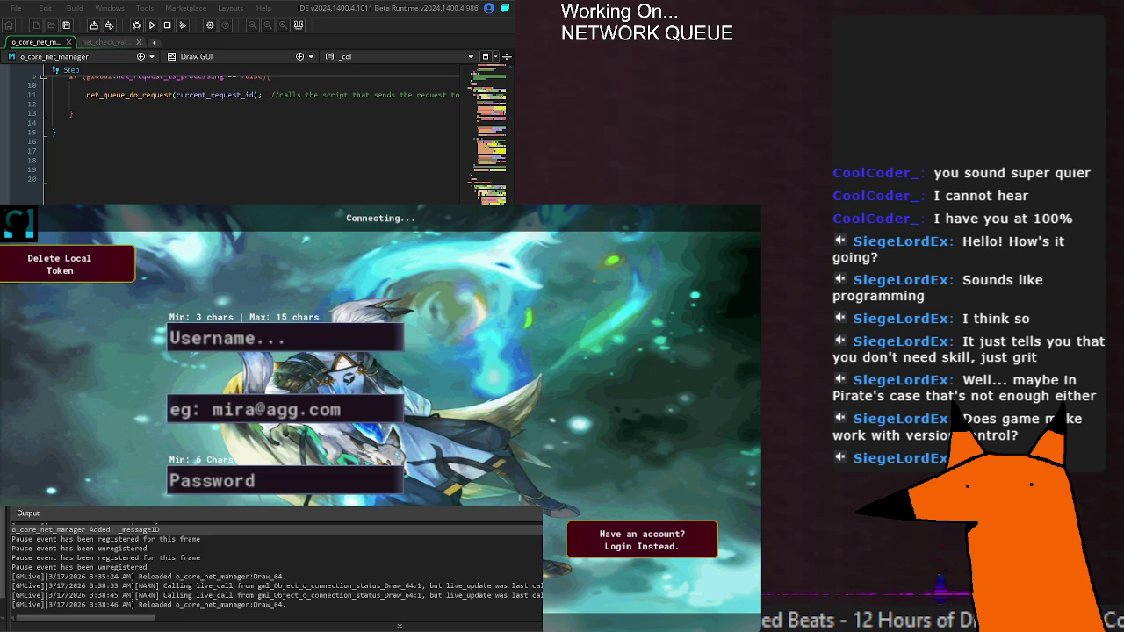
pyautogui.click(282, 567)
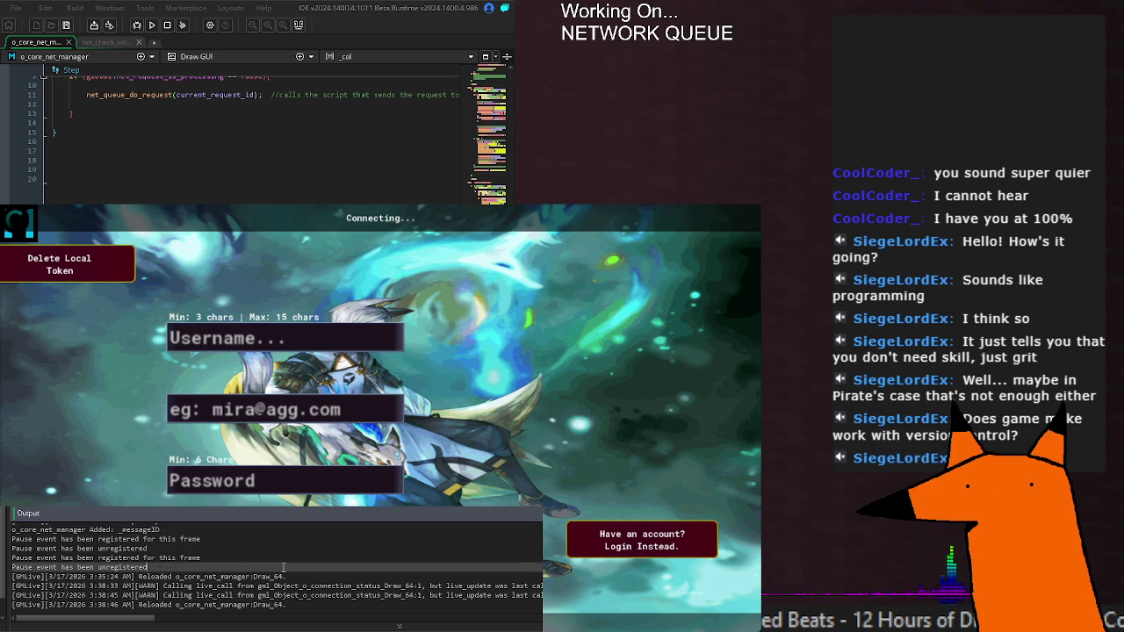
pyautogui.scroll(5, 263, 131)
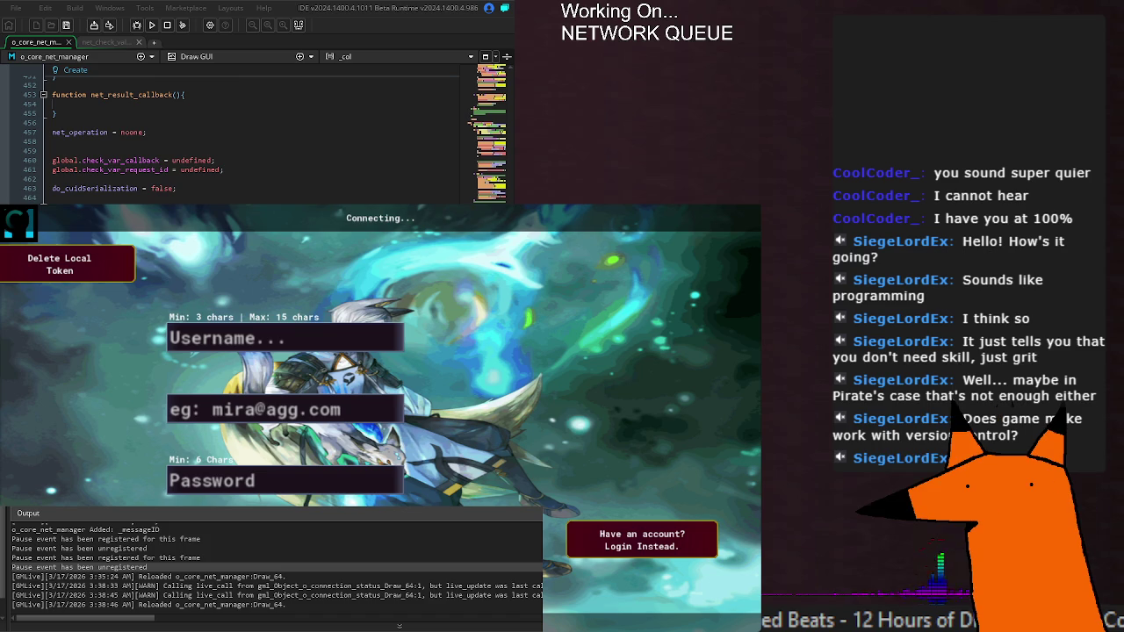
pyautogui.scroll(4, 255, 132)
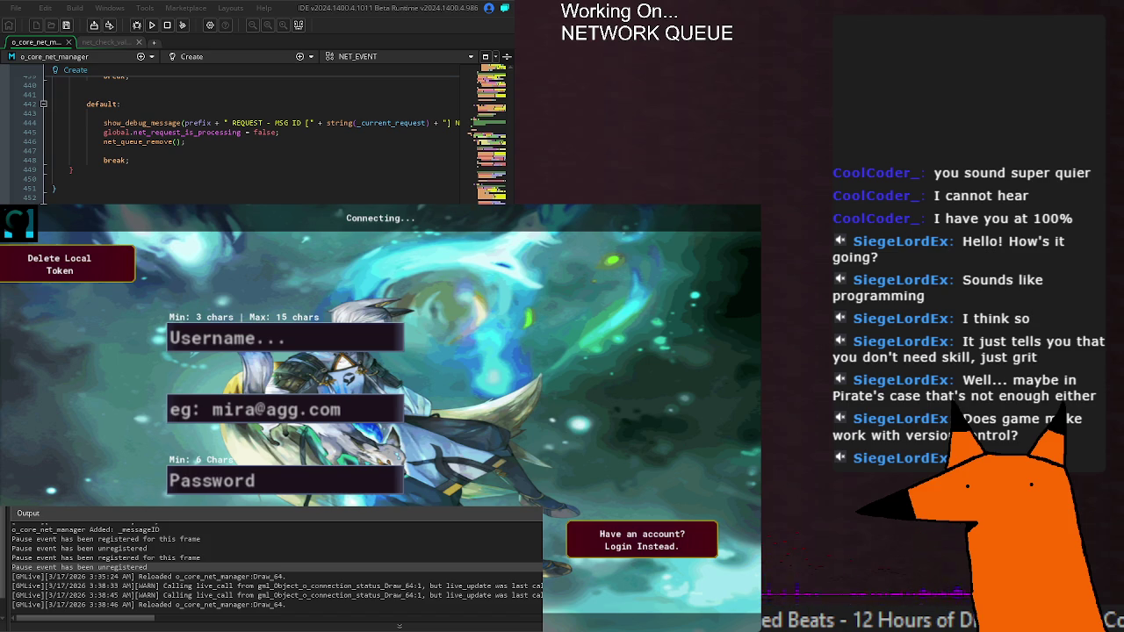
pyautogui.scroll(8, 254, 136)
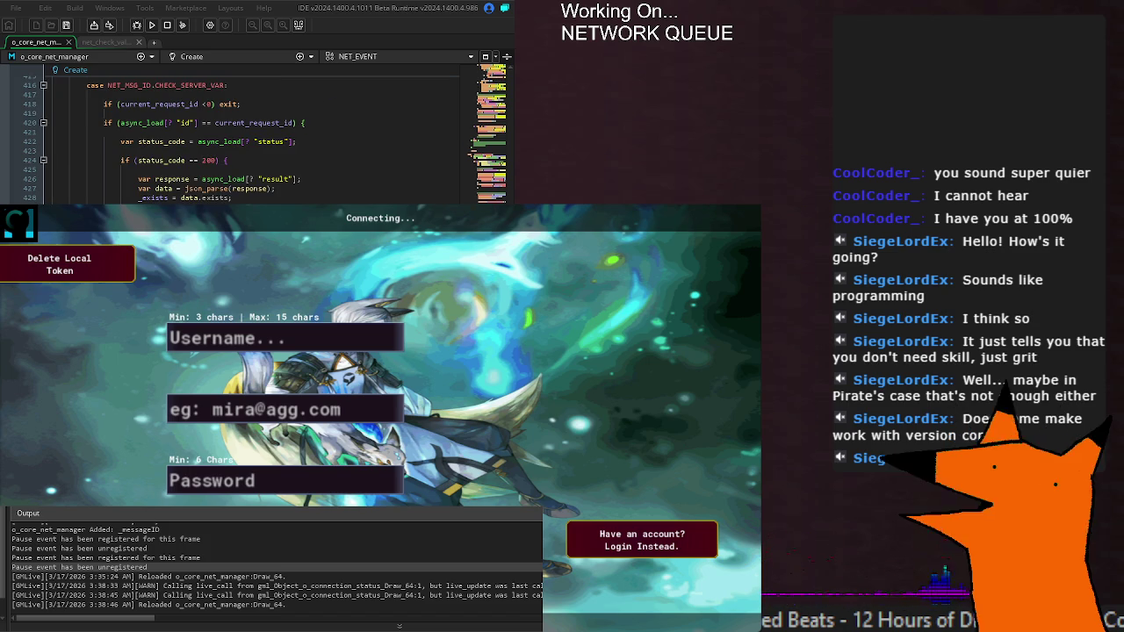
pyautogui.scroll(-6, 255, 137)
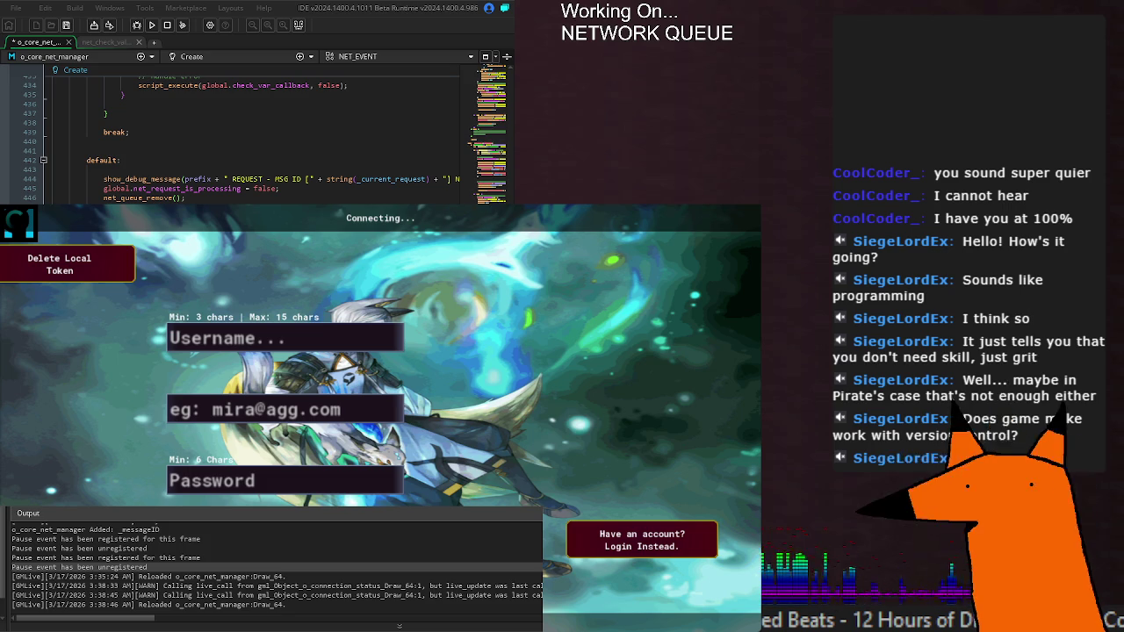
pyautogui.scroll(-4, 255, 136)
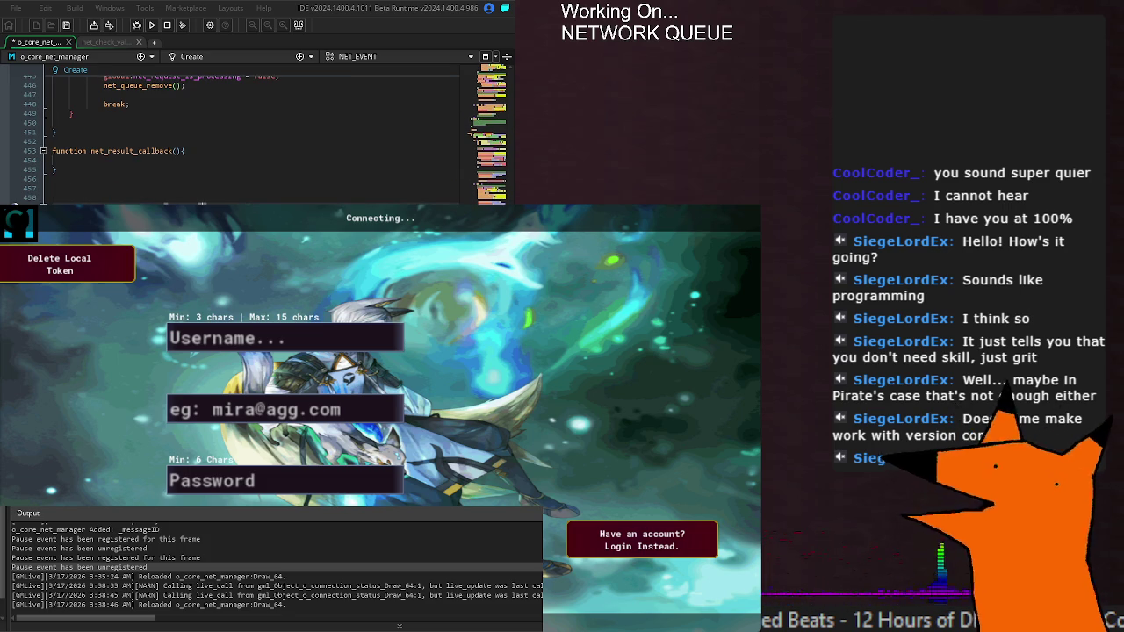
pyautogui.scroll(-3, 255, 136)
pyautogui.scroll(3, 254, 136)
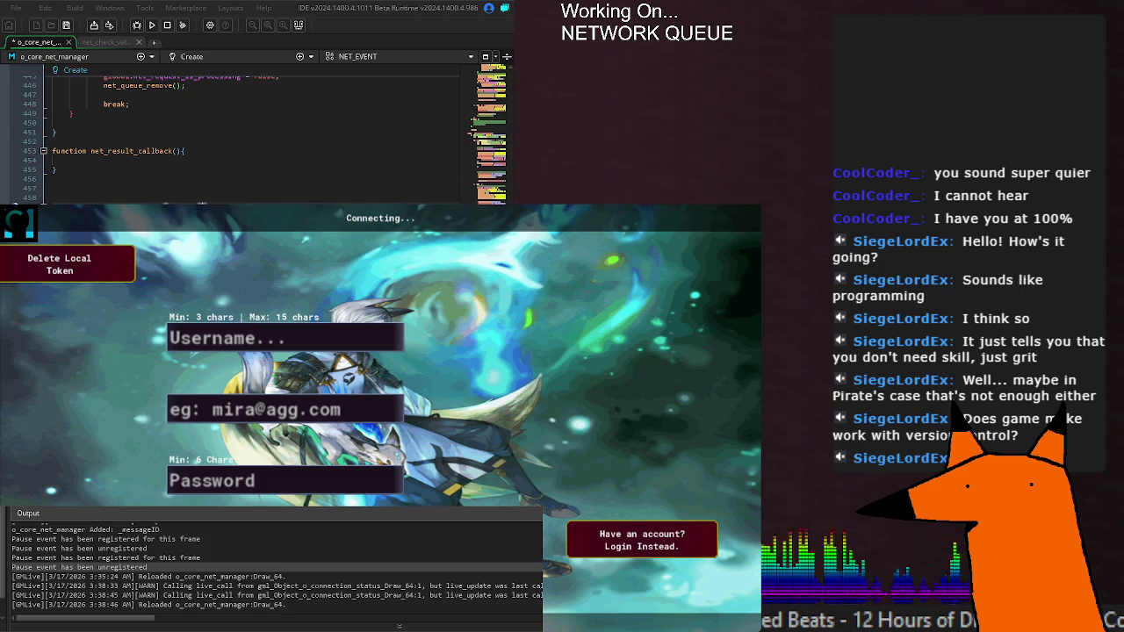
pyautogui.scroll(-3, 254, 136)
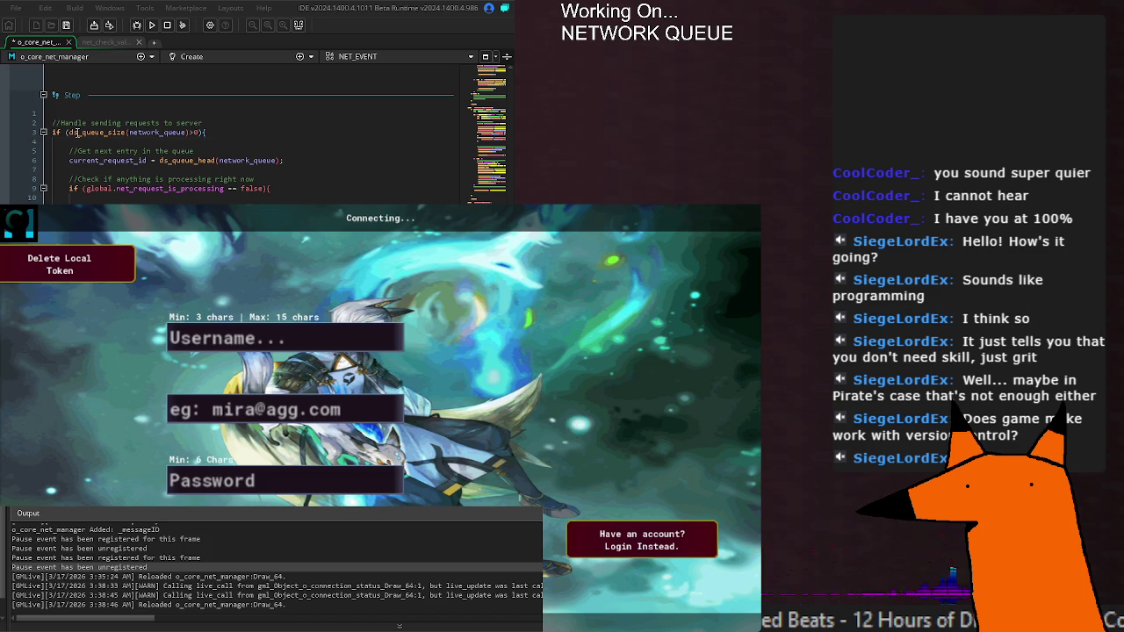
# Save the updated queue code in the Step event, then trace uses of current_request_id.
pyautogui.moveTo(77, 132)
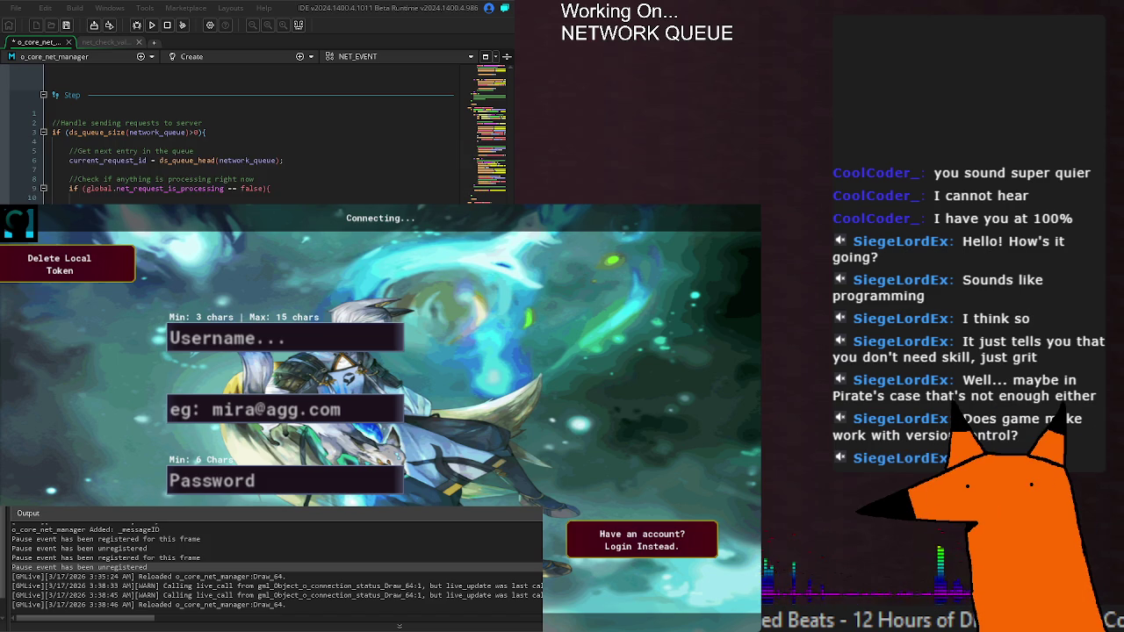
pyautogui.scroll(-3, 246, 132)
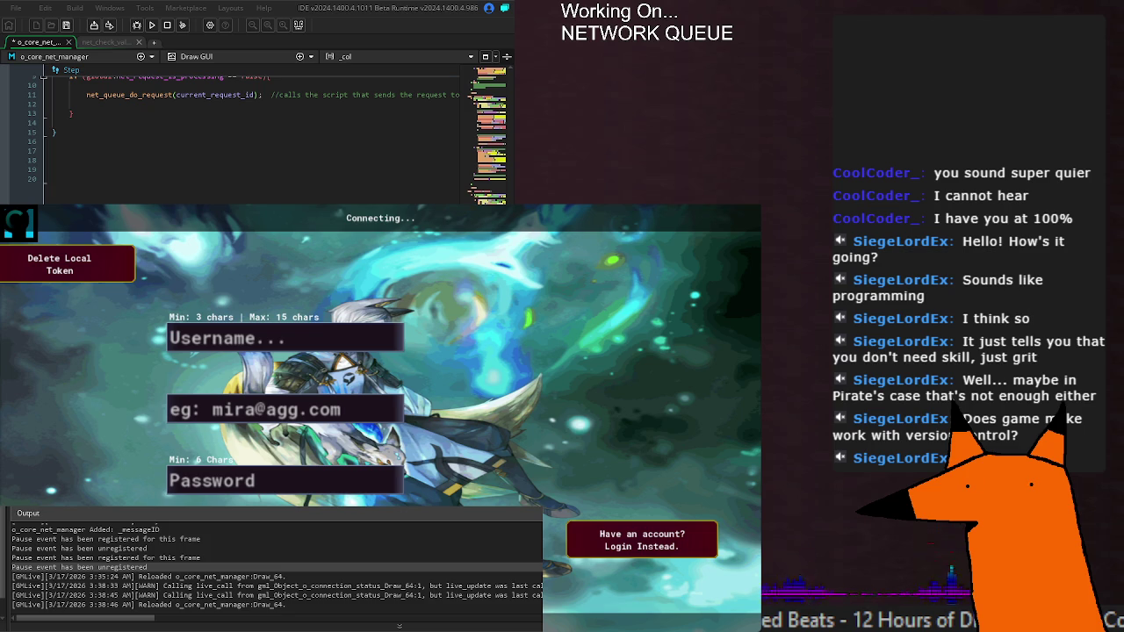
pyautogui.hotkey('ctrl', 's')
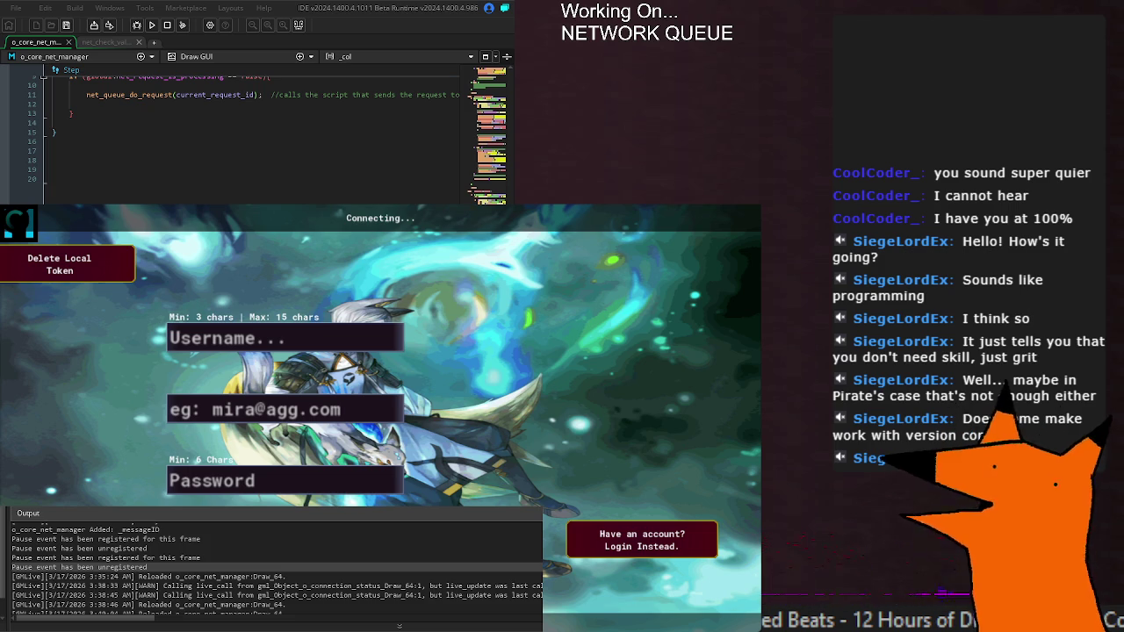
pyautogui.press('F3')
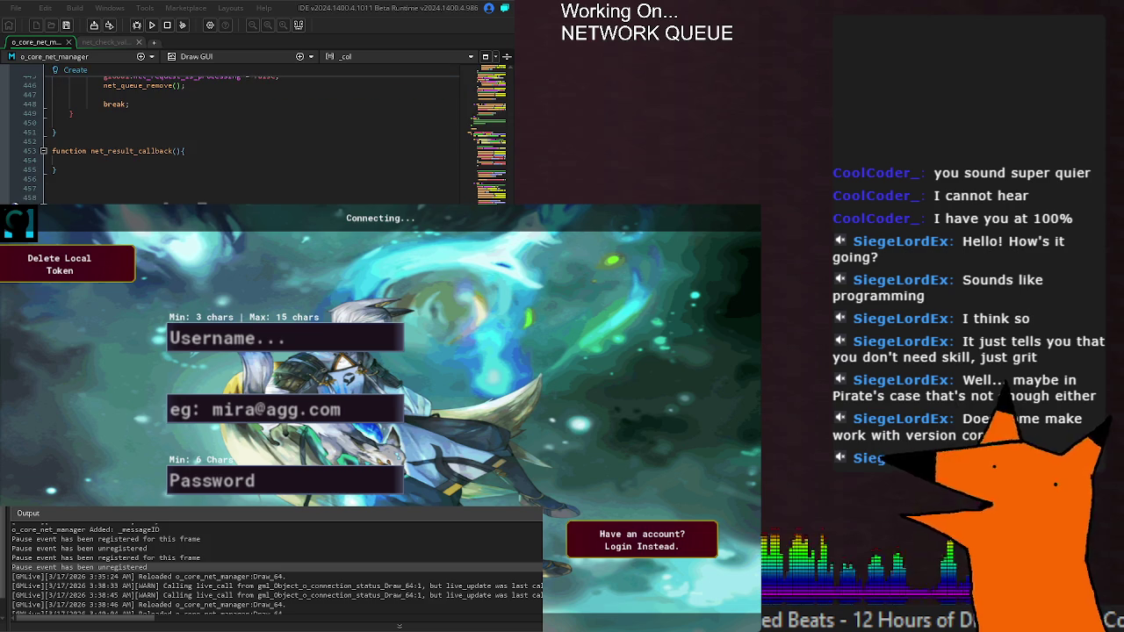
pyautogui.hotkey('shift', 'F3')
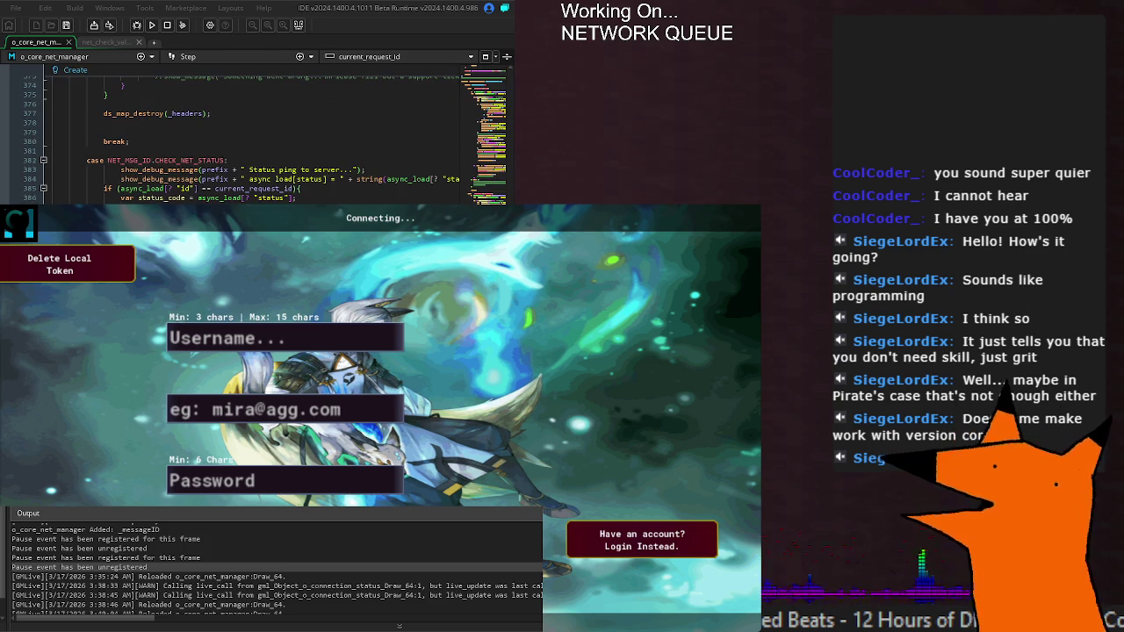
# Fold the LOGIN, AUTO_LOGIN, REGISTER and LOAD_PLAYER_DATA cases, then unfold REGISTER.
pyautogui.scroll(20, 255, 136)
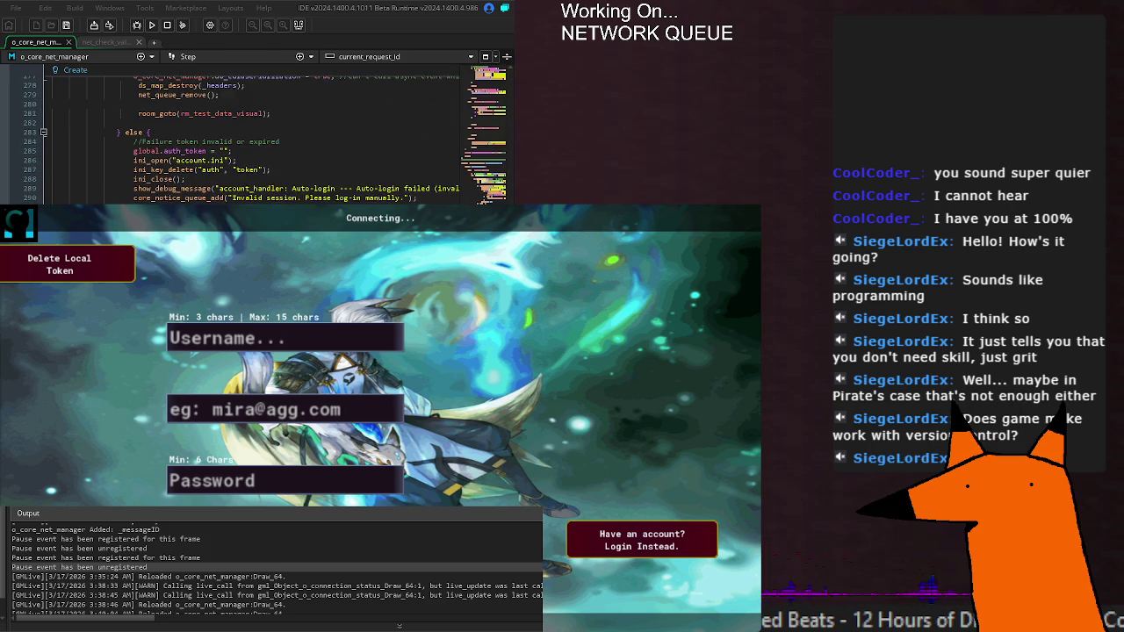
pyautogui.click(130, 123)
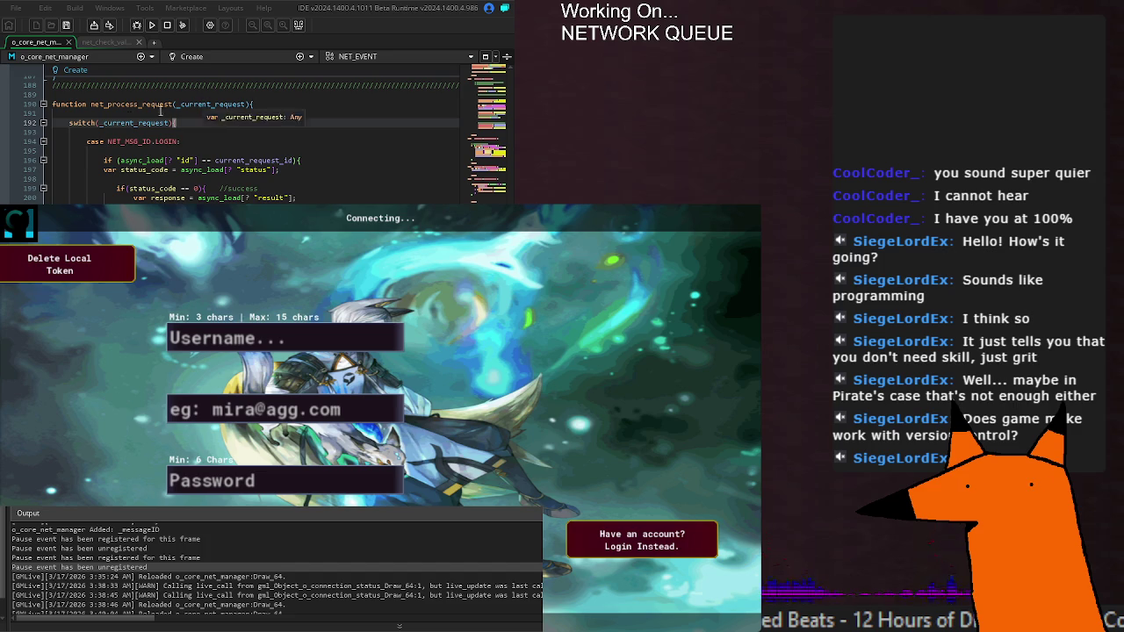
pyautogui.click(242, 142)
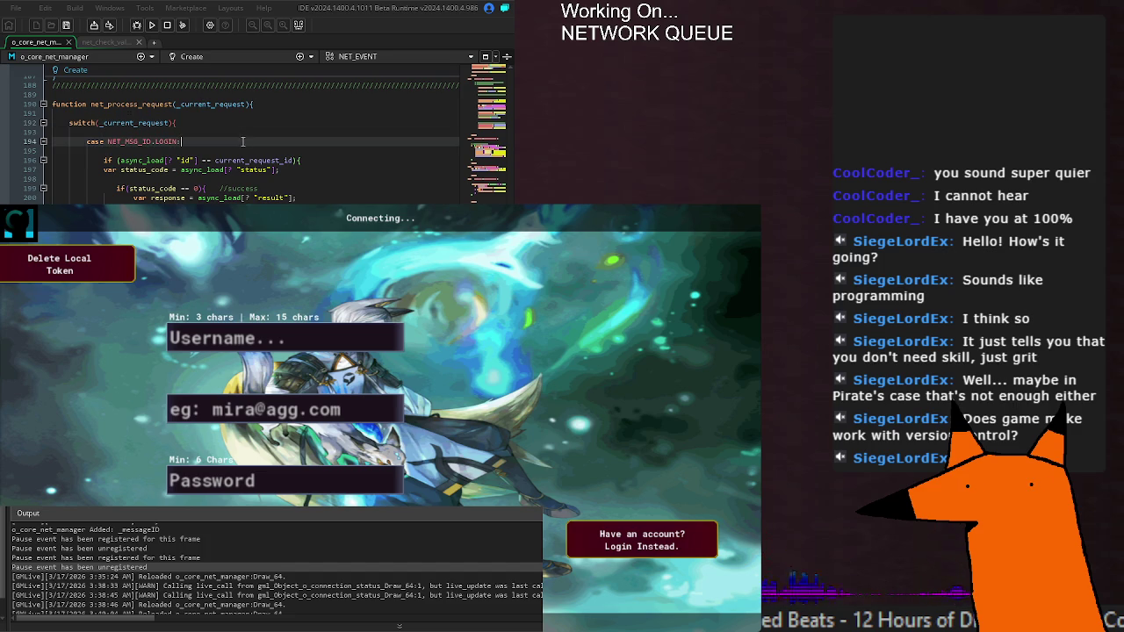
pyautogui.click(43, 142)
pyautogui.click(44, 161)
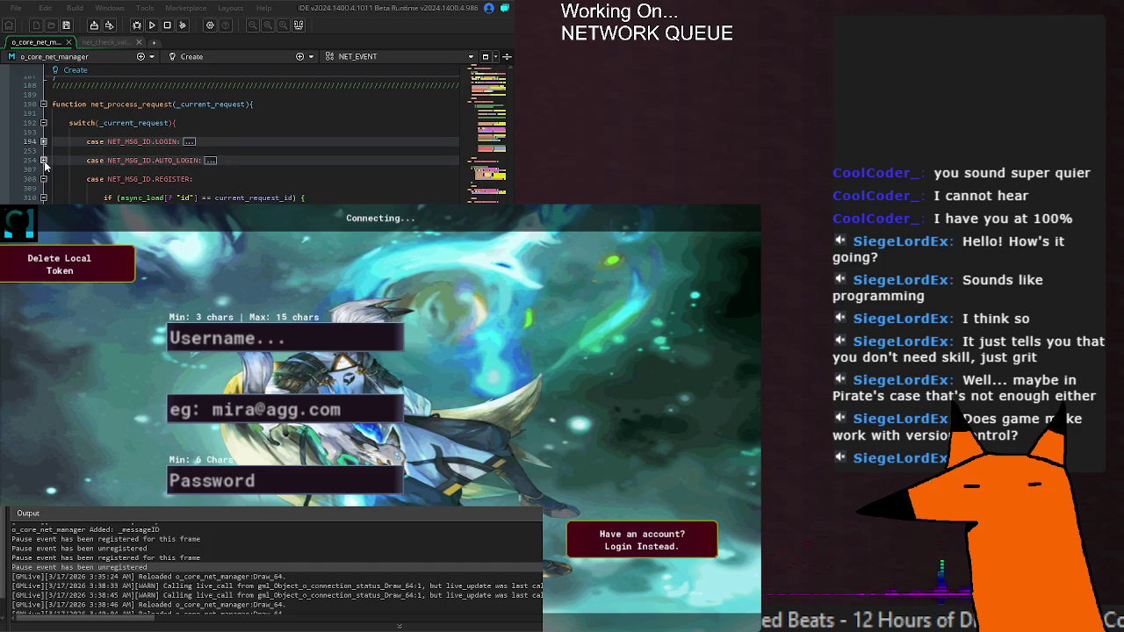
pyautogui.click(43, 179)
pyautogui.click(43, 198)
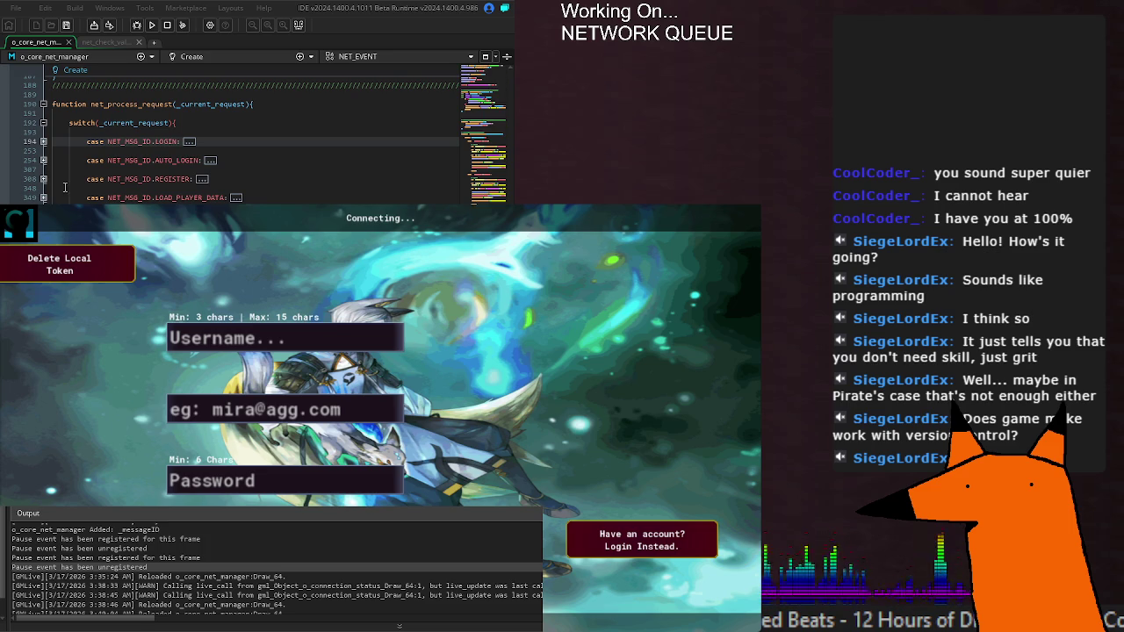
pyautogui.click(42, 179)
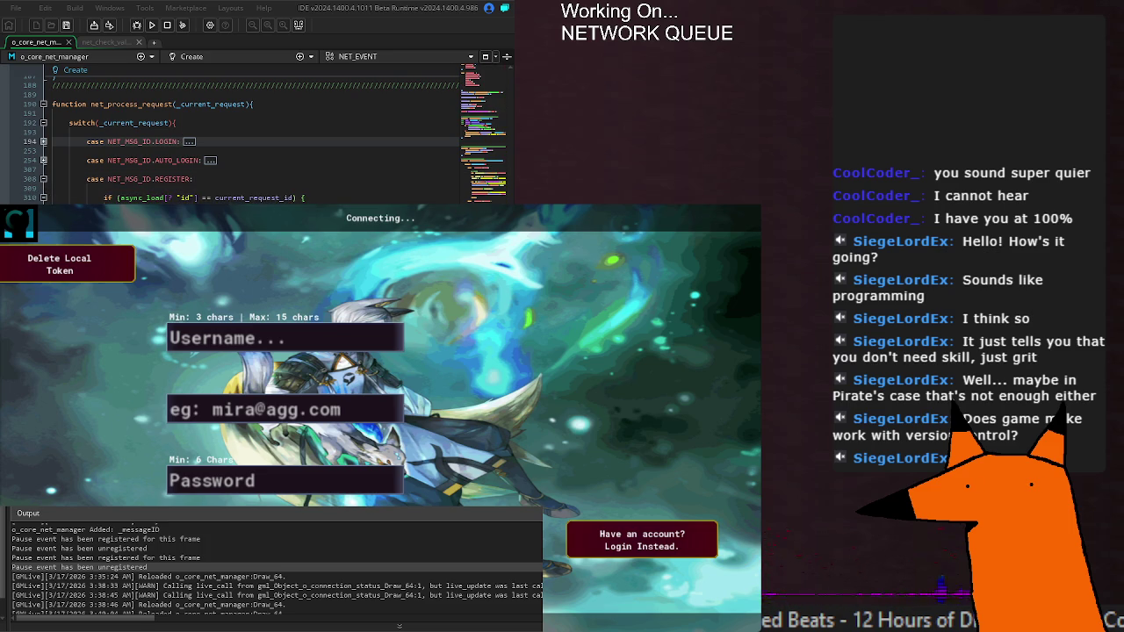
# Review the Create event's enums and net_queue functions, save, and reach net_queue_do_request's LOGIN case.
pyautogui.scroll(10, 42, 183)
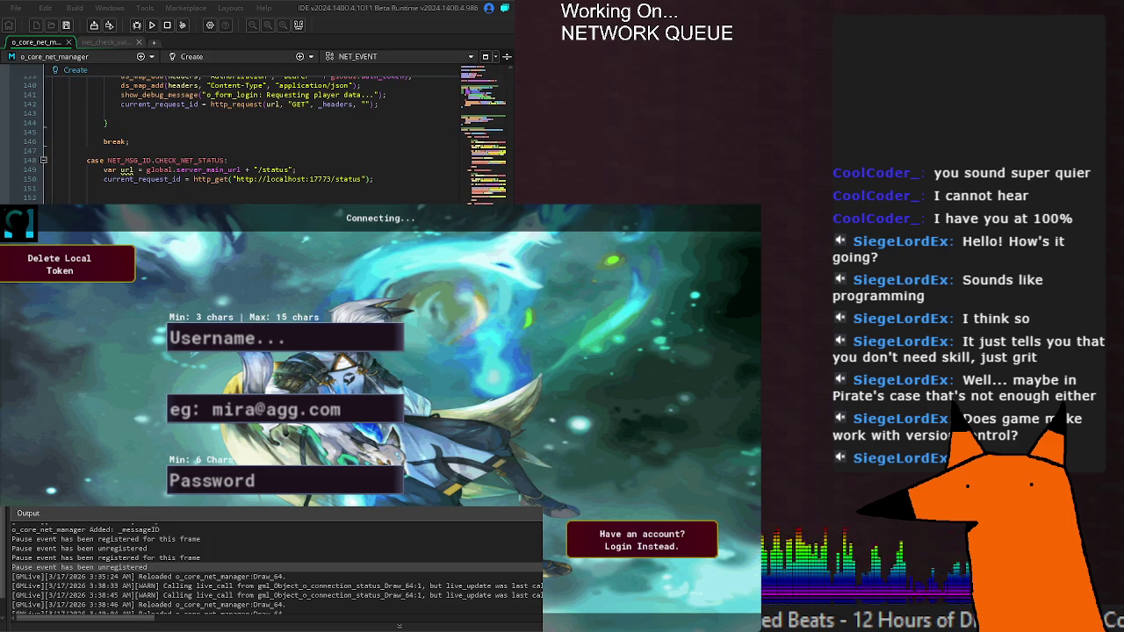
pyautogui.scroll(4, 255, 141)
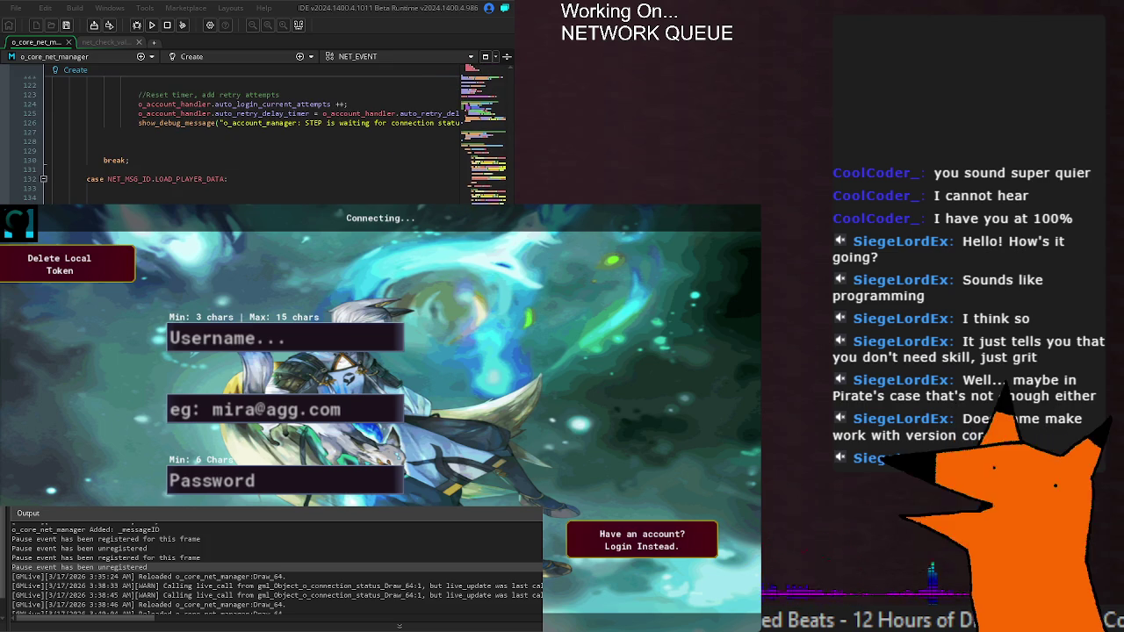
pyautogui.scroll(4, 254, 140)
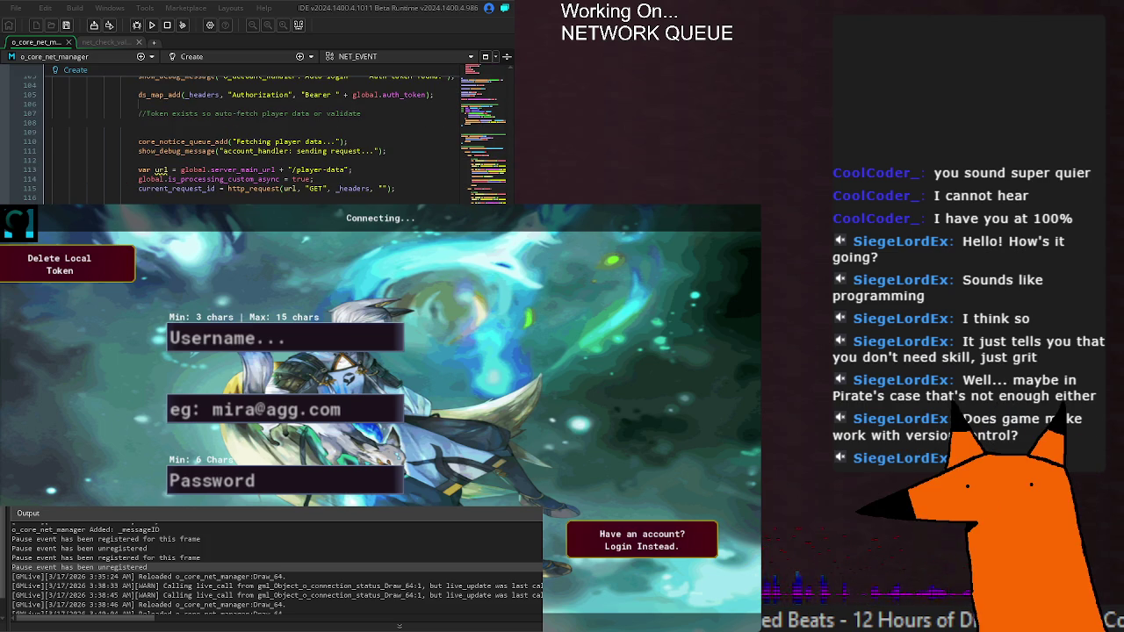
pyautogui.scroll(10, 255, 141)
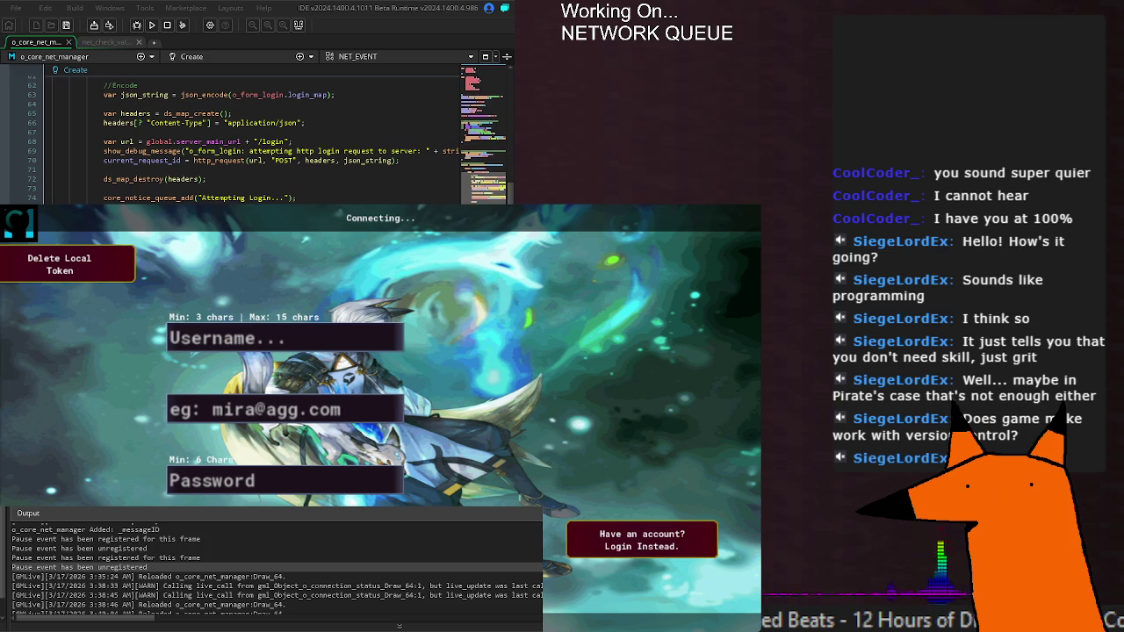
pyautogui.scroll(6, 254, 140)
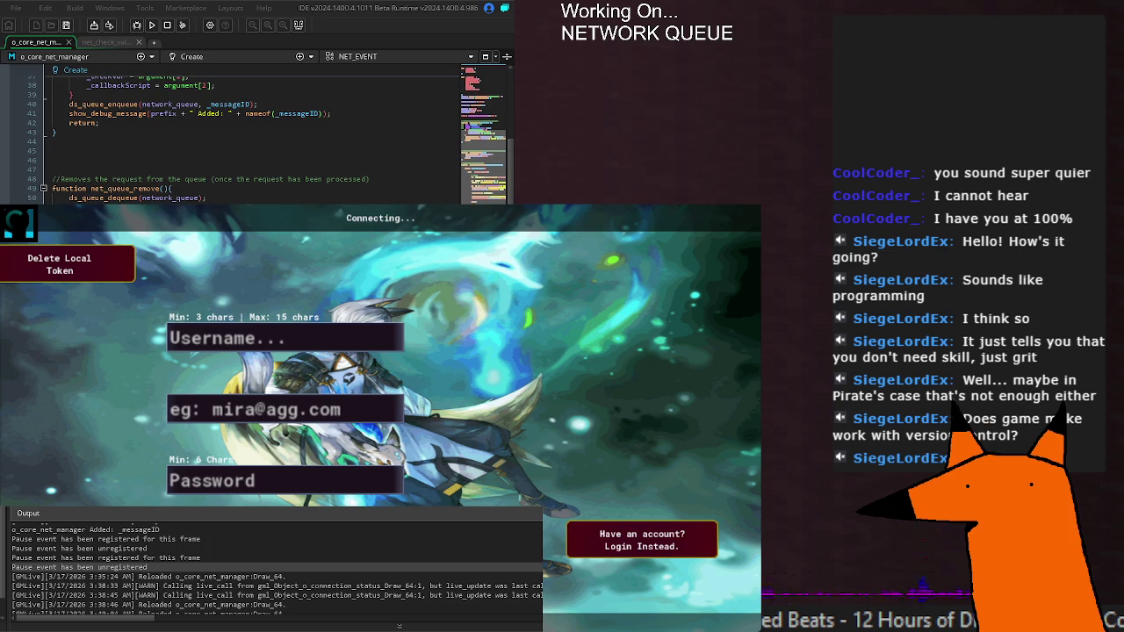
pyautogui.scroll(-2, 255, 140)
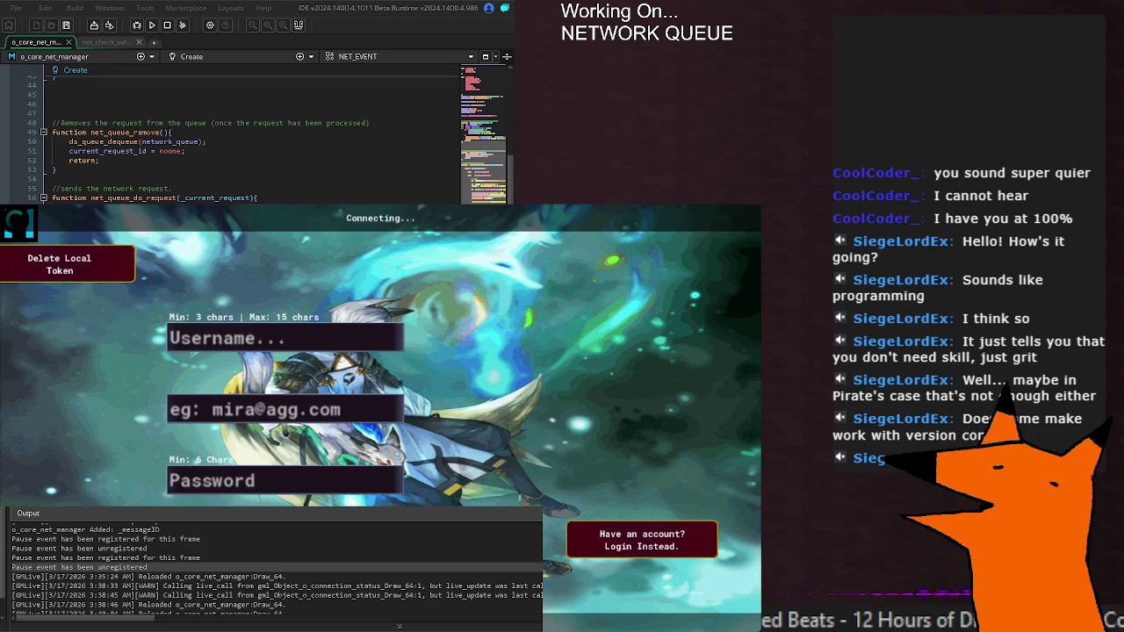
pyautogui.scroll(10, 254, 141)
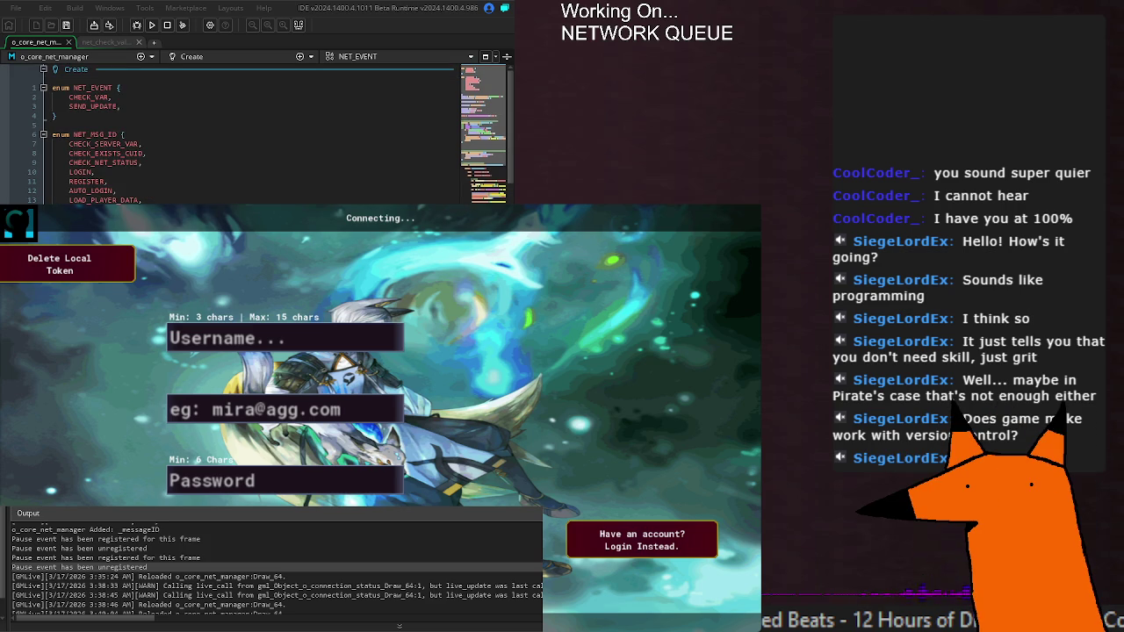
pyautogui.scroll(-10, 255, 141)
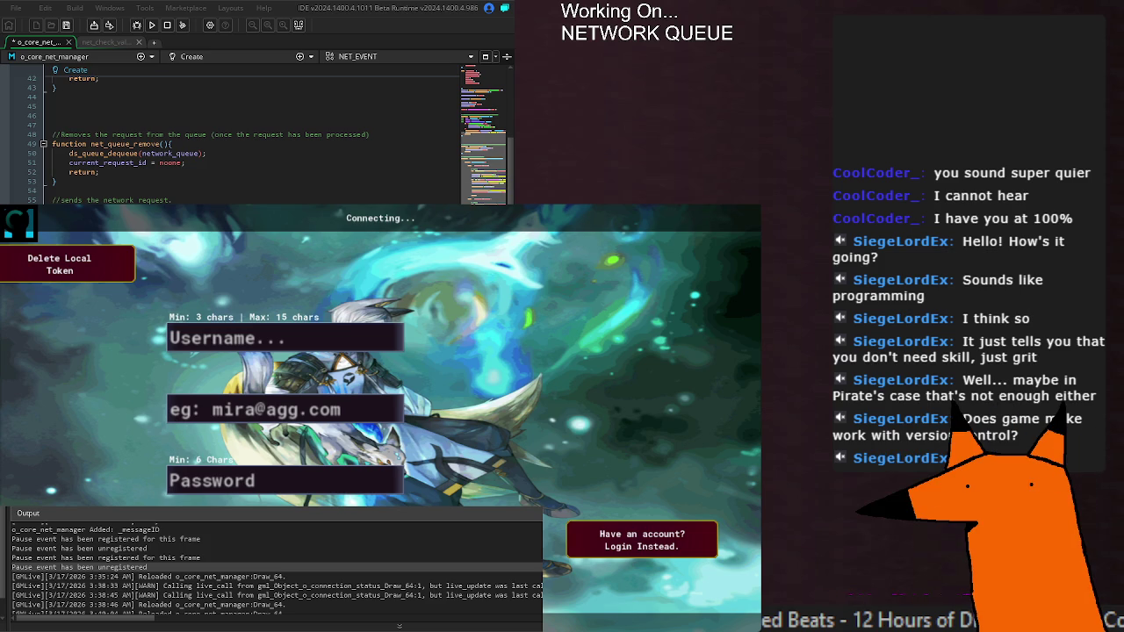
pyautogui.scroll(-2, 255, 141)
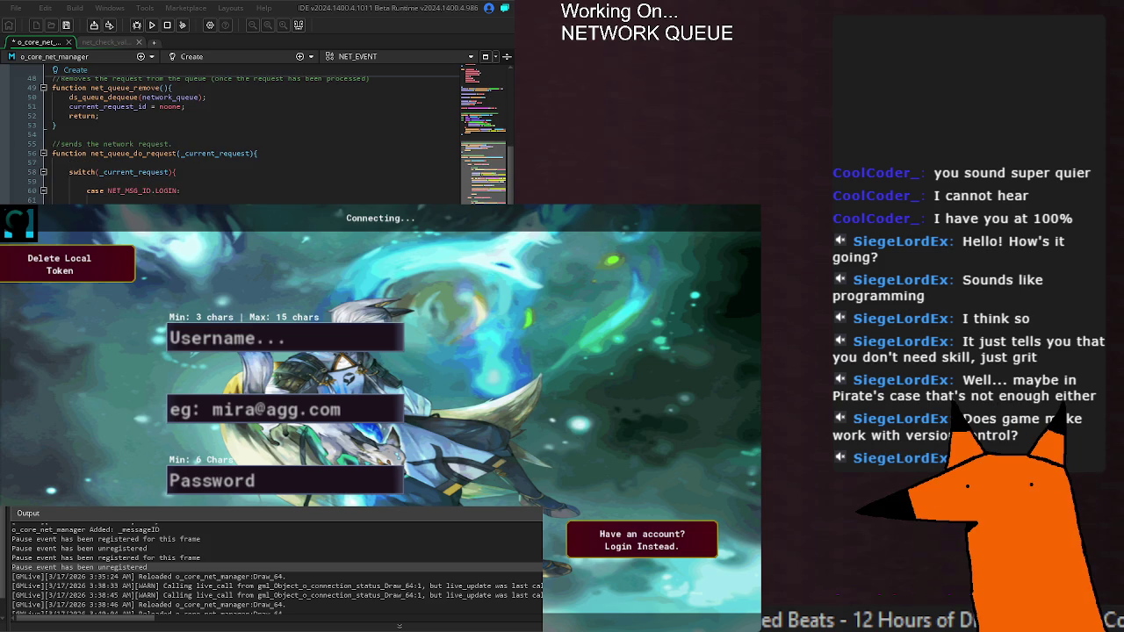
pyautogui.hotkey('ctrl', 's')
pyautogui.scroll(-2, 254, 140)
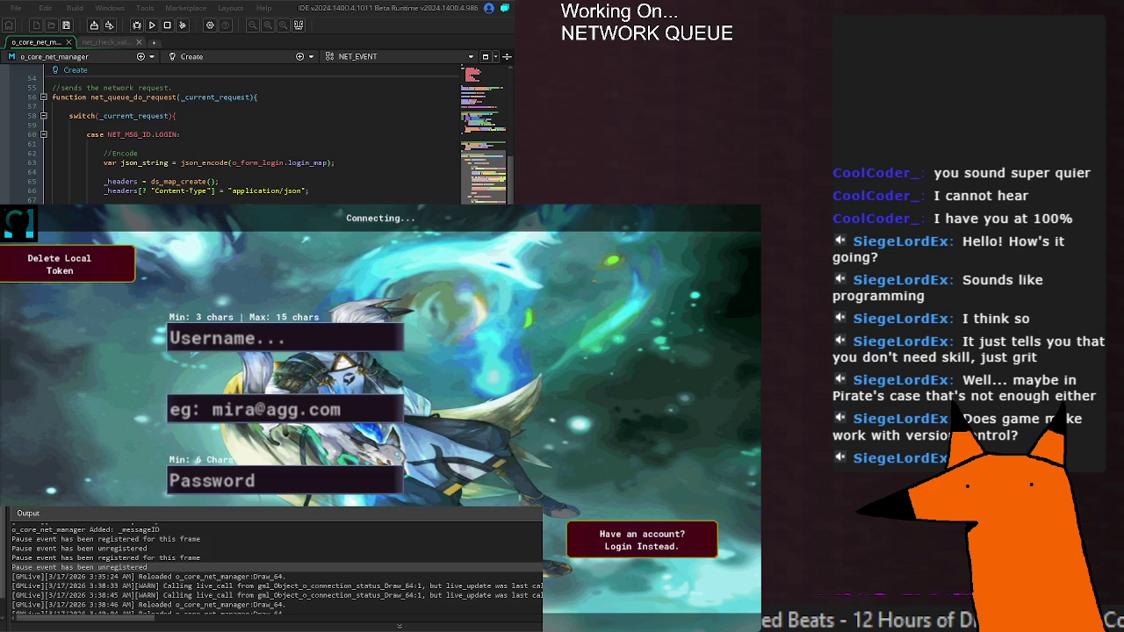
# Cut the _headers map creation line out of the REGISTER case, with LOGIN folded during the edit.
pyautogui.click(44, 134)
pyautogui.click(113, 193)
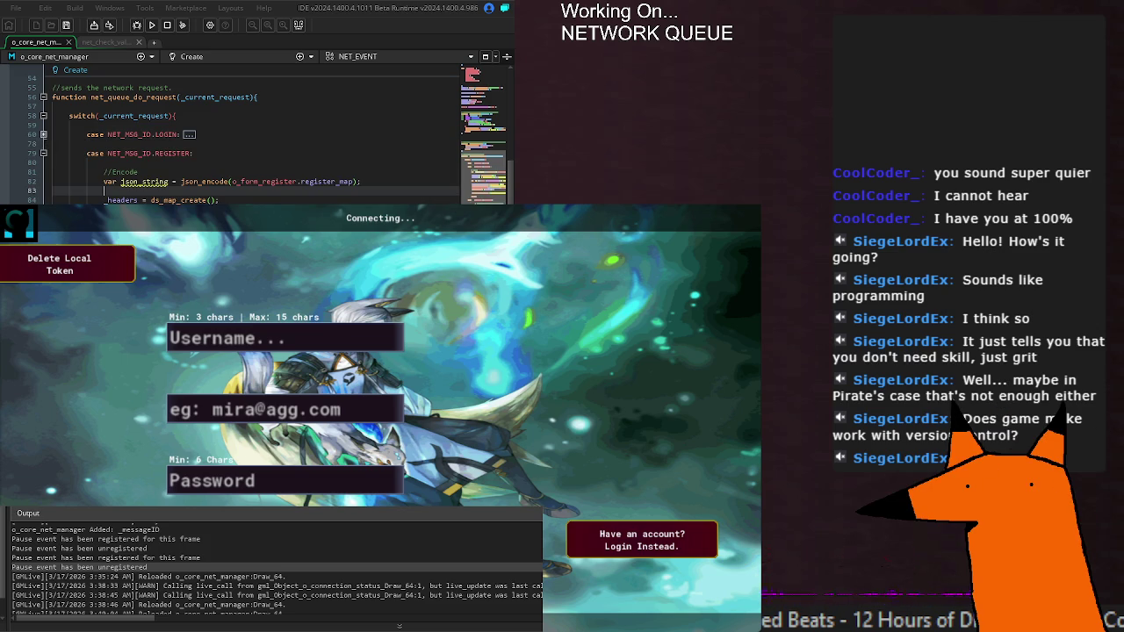
pyautogui.click(108, 201)
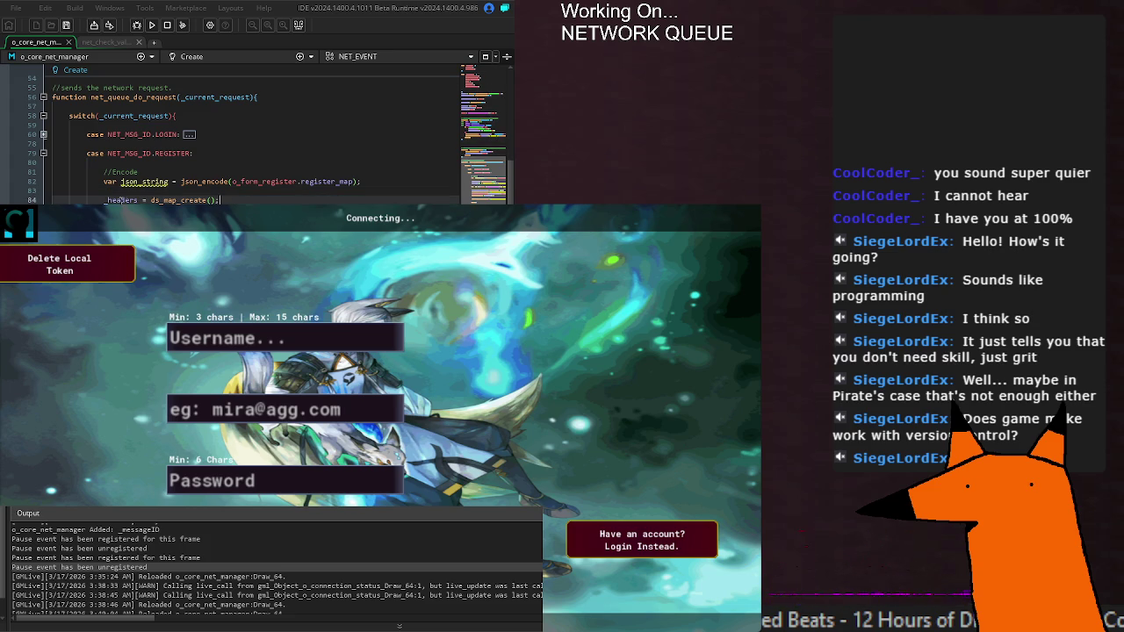
pyautogui.hotkey('shift', 'End')
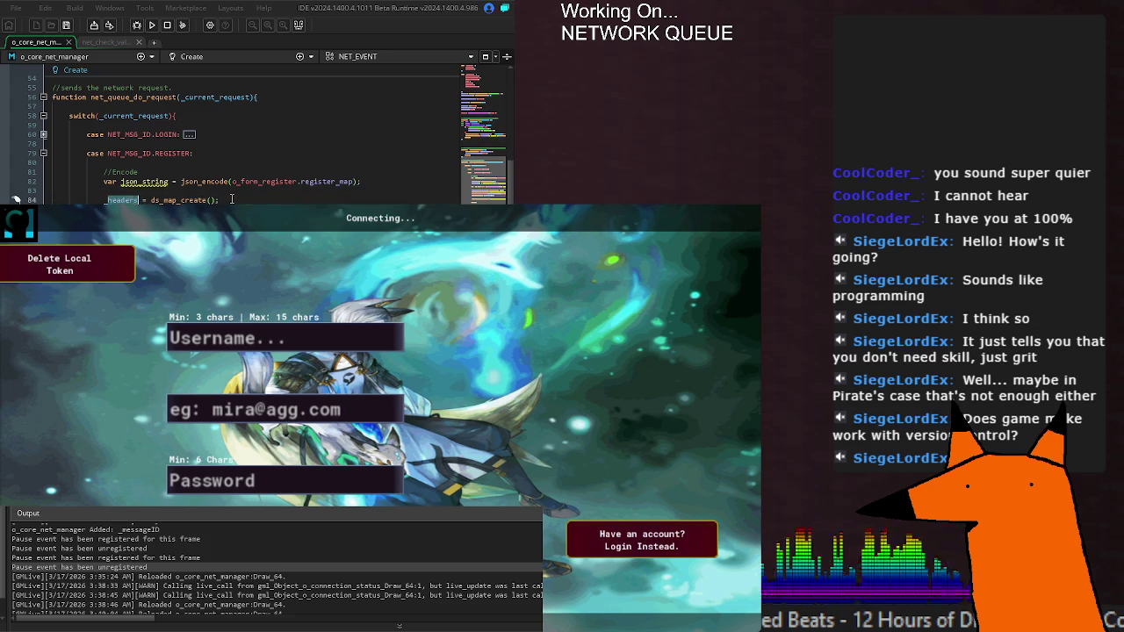
pyautogui.hotkey('ctrl', 'x')
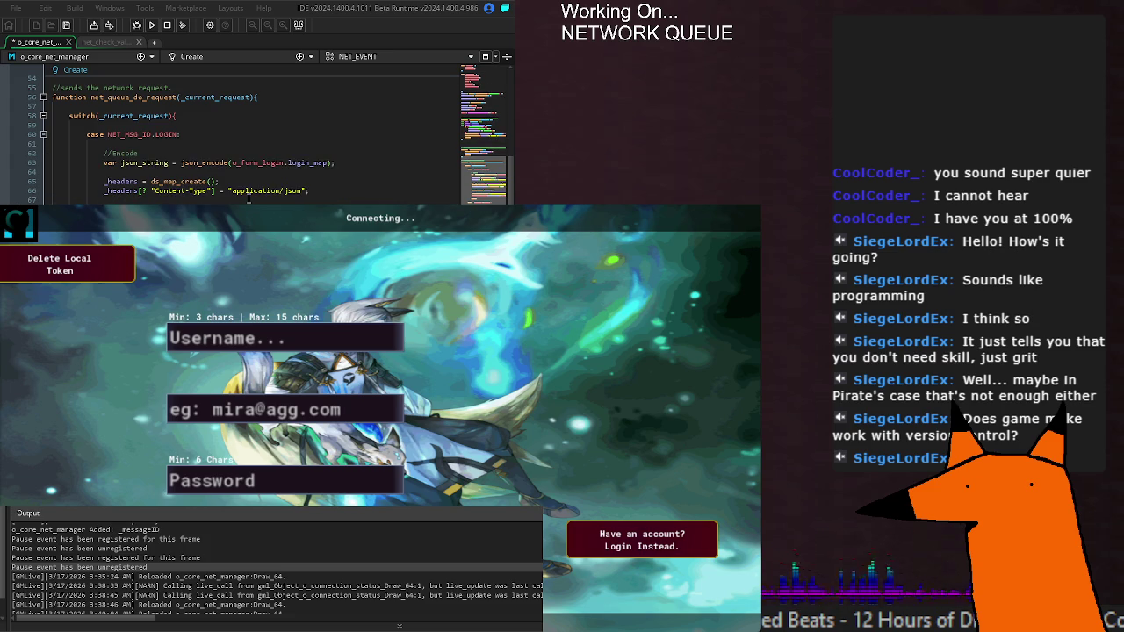
pyautogui.click(43, 134)
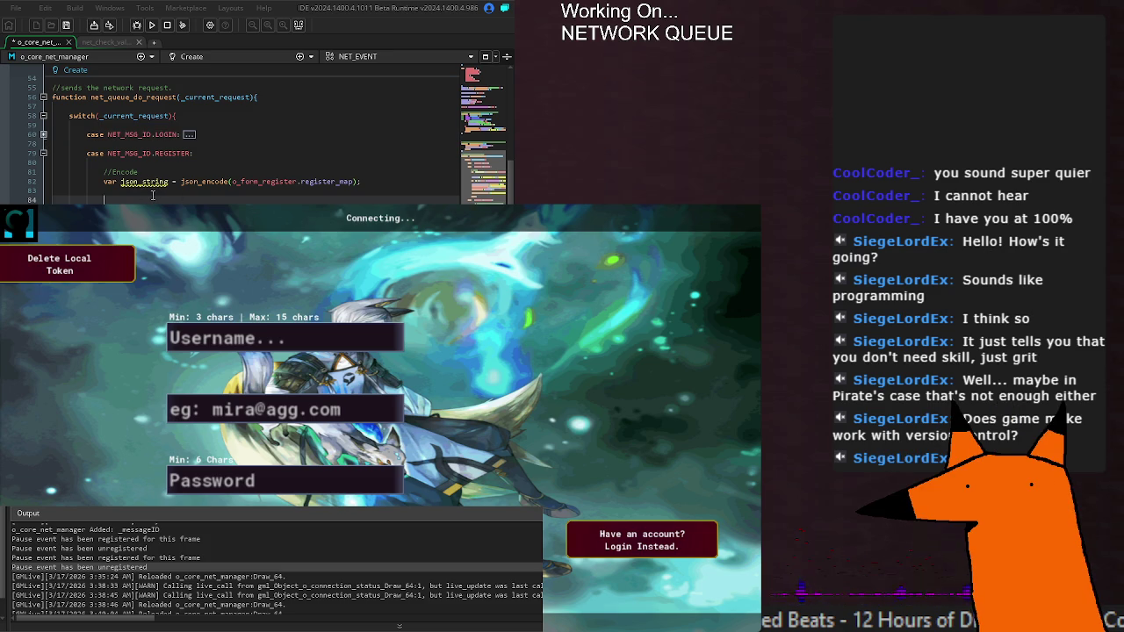
pyautogui.hotkey('ctrl', 'v')
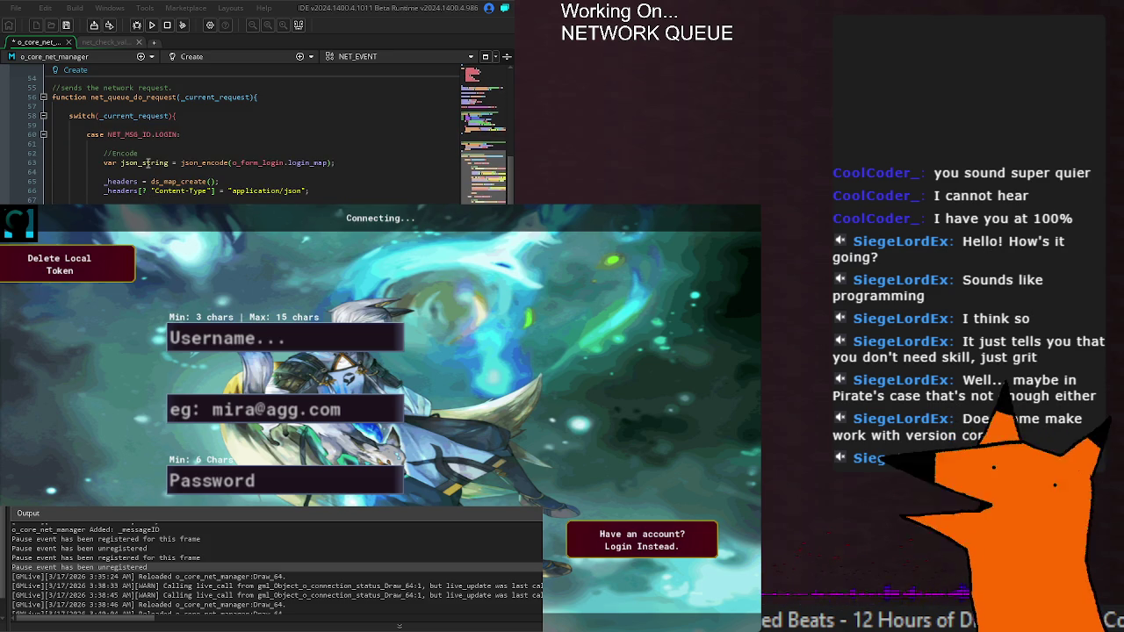
pyautogui.scroll(-4, 160, 169)
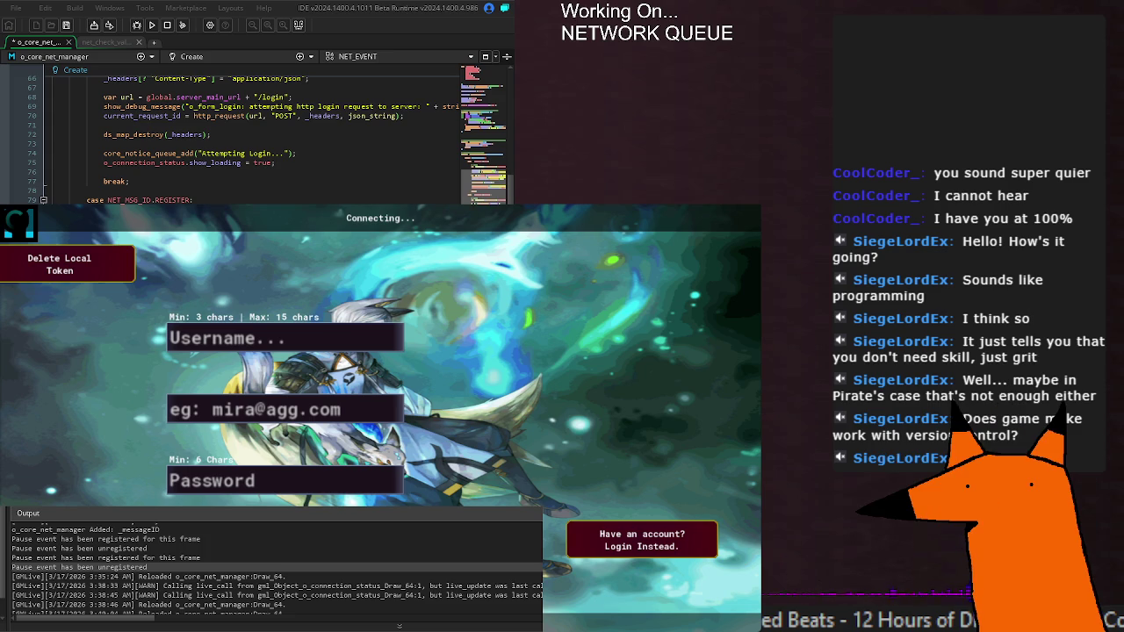
pyautogui.hotkey('ctrl', 's')
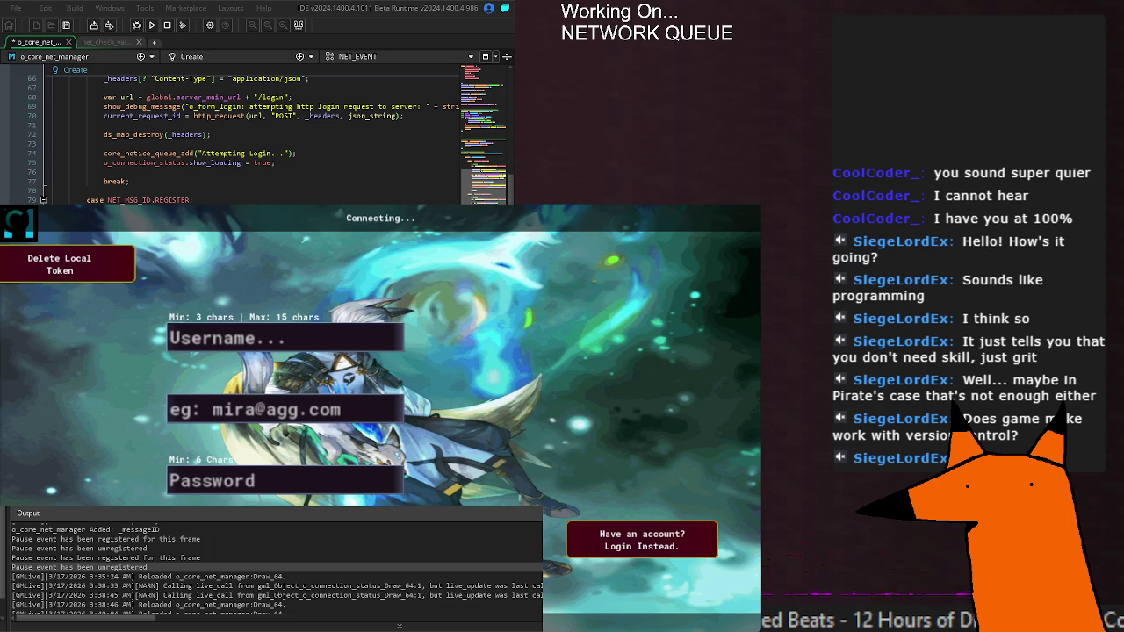
pyautogui.click(185, 134)
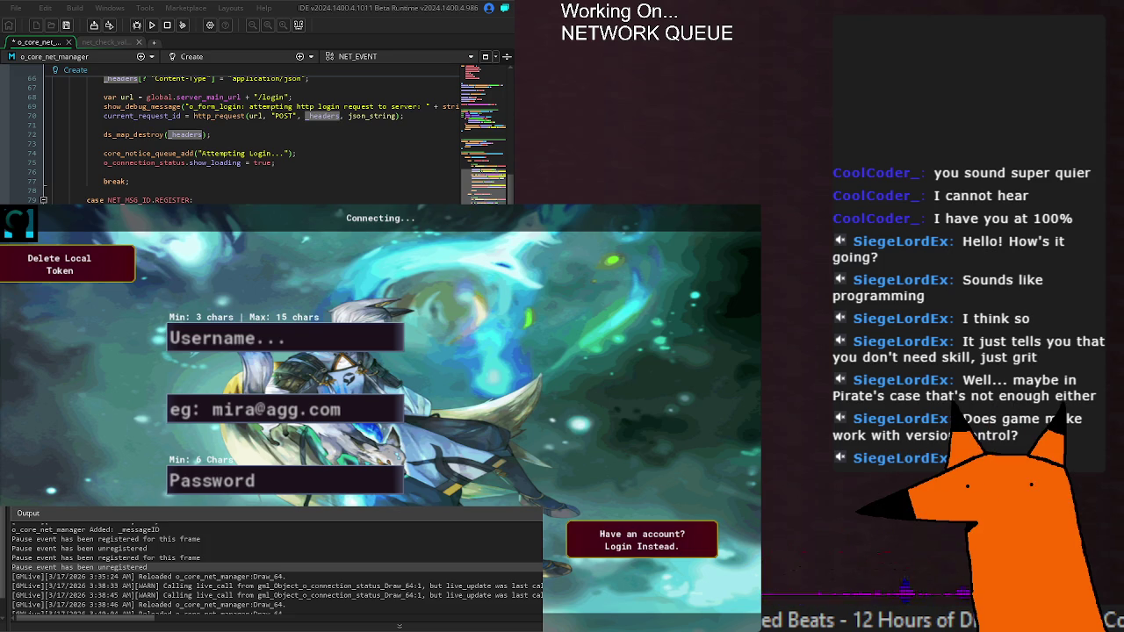
pyautogui.press('Escape')
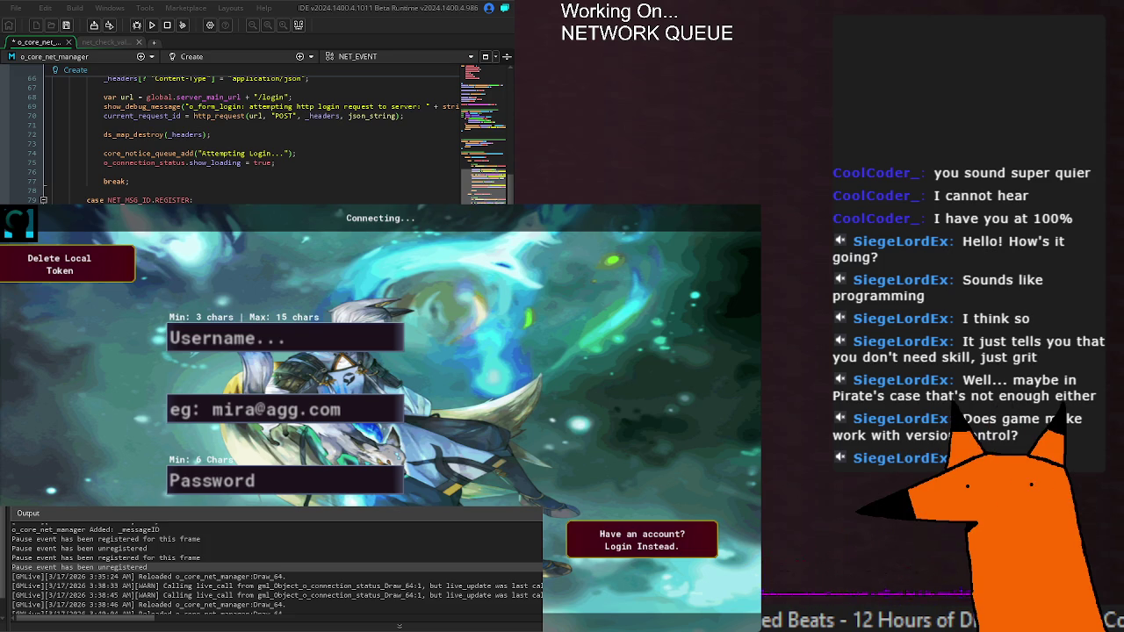
pyautogui.hotkey('ctrl', 's')
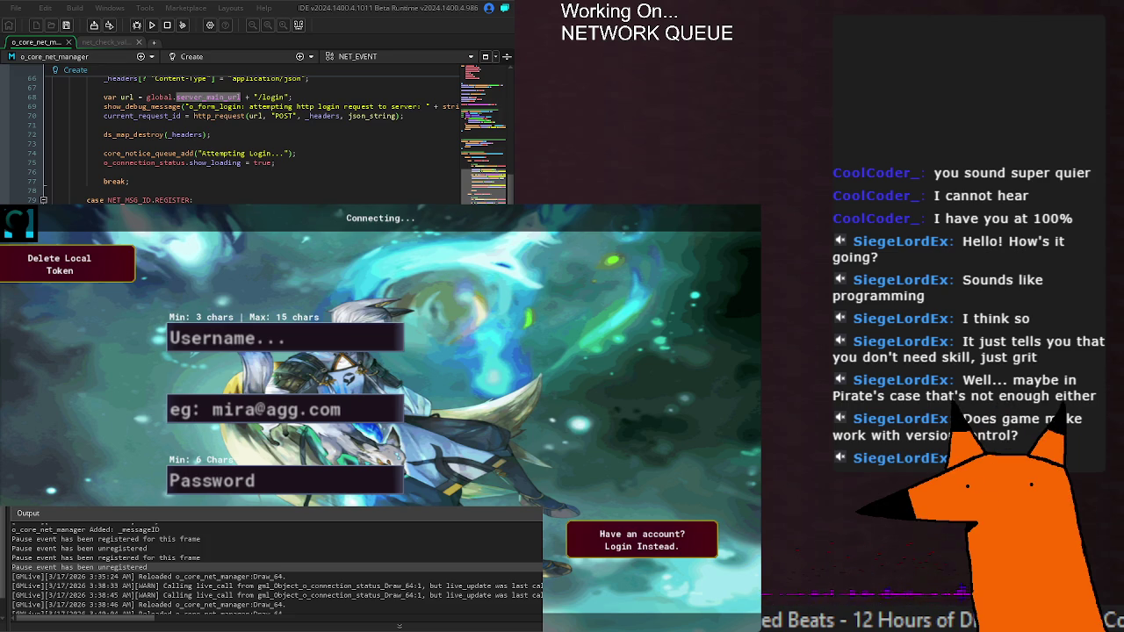
pyautogui.doubleClick(141, 116)
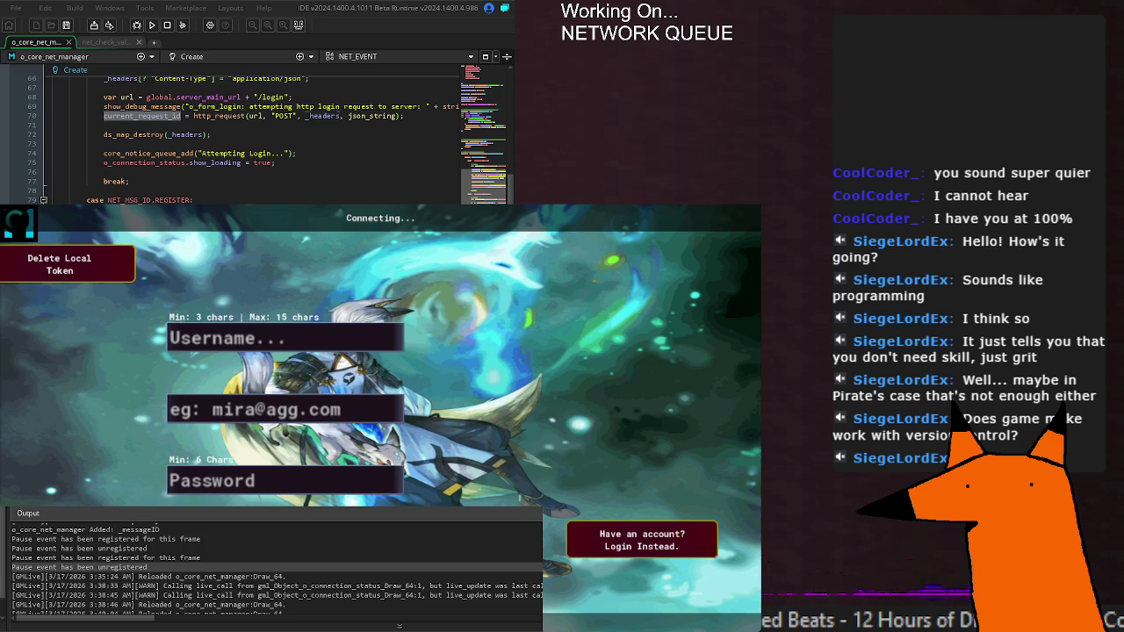
pyautogui.doubleClick(371, 116)
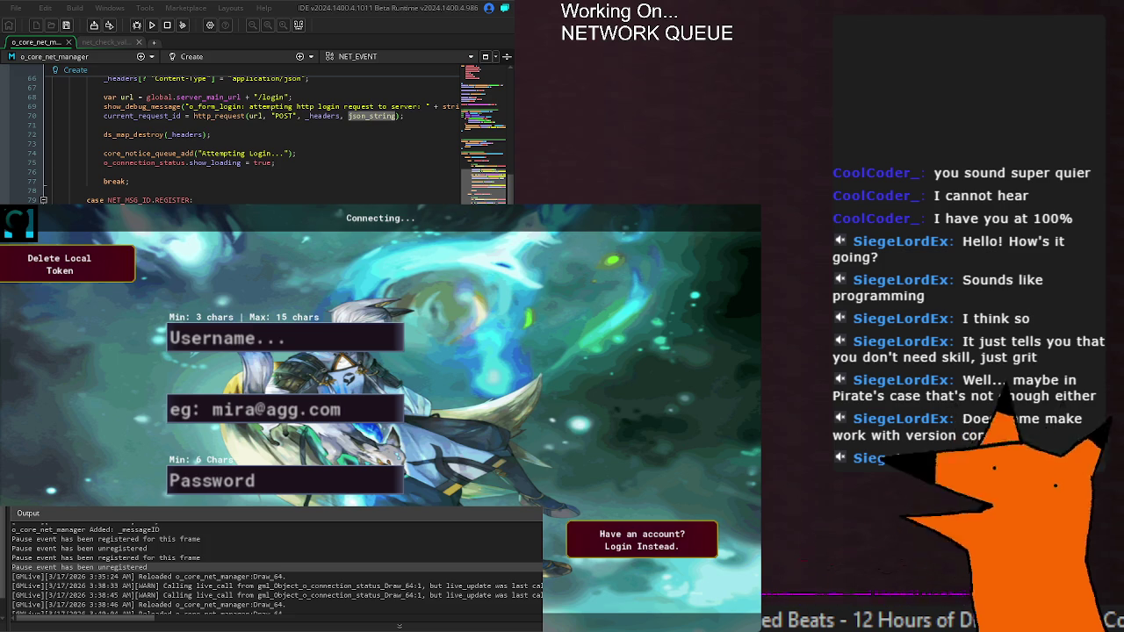
pyautogui.scroll(6, 254, 136)
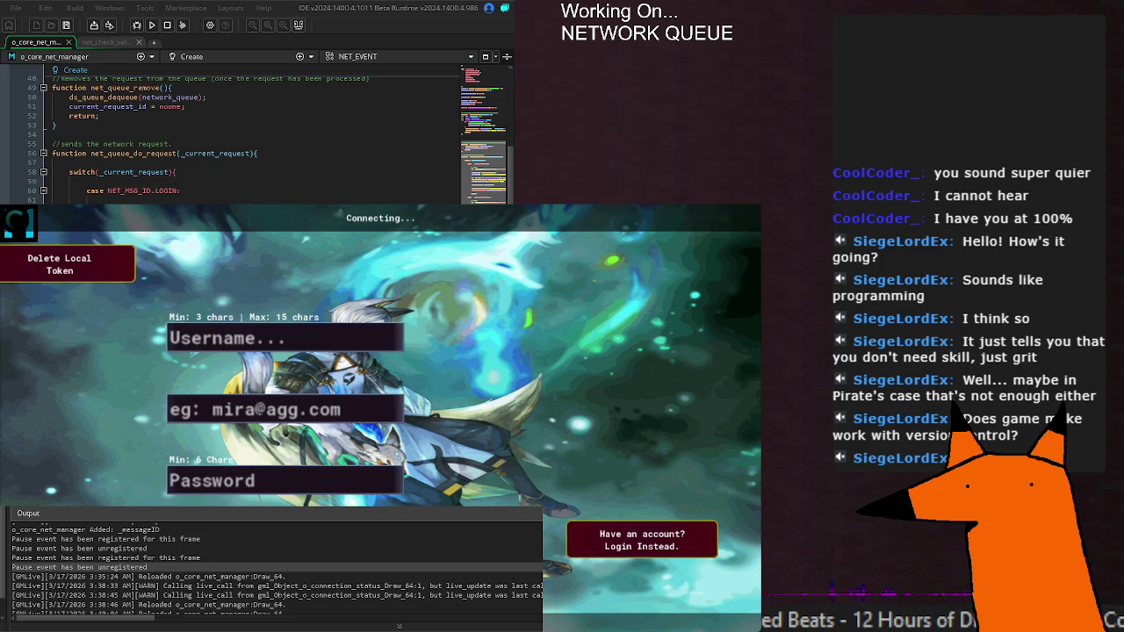
# Save the LOGIN and REGISTER request edits and continue down toward net_callback_cuid.
pyautogui.scroll(-4, 254, 136)
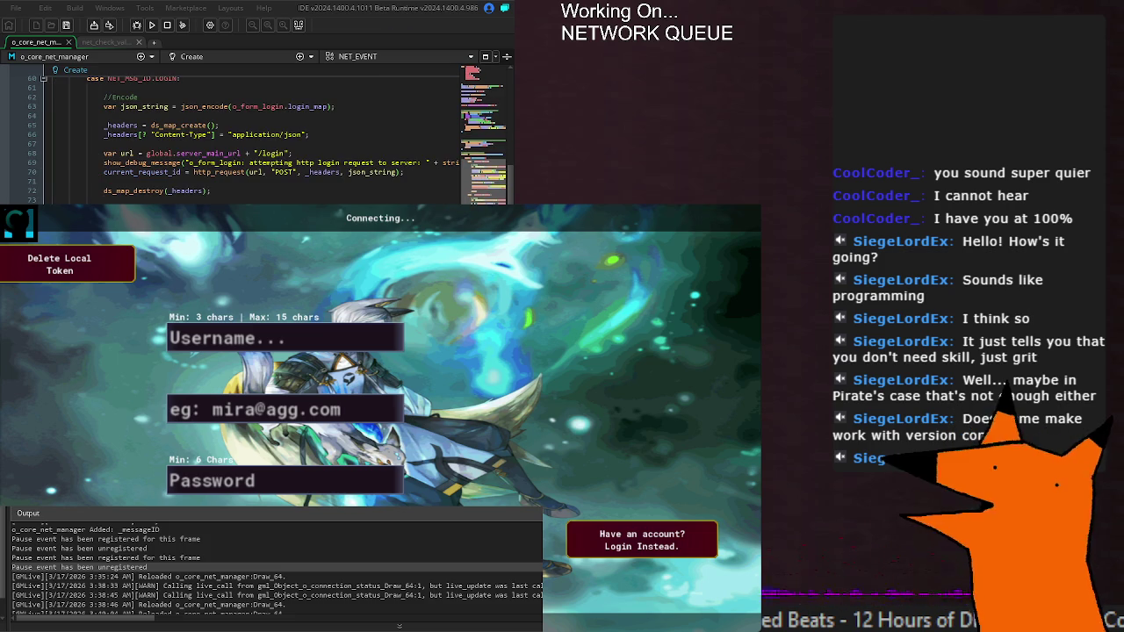
pyautogui.scroll(-4, 255, 137)
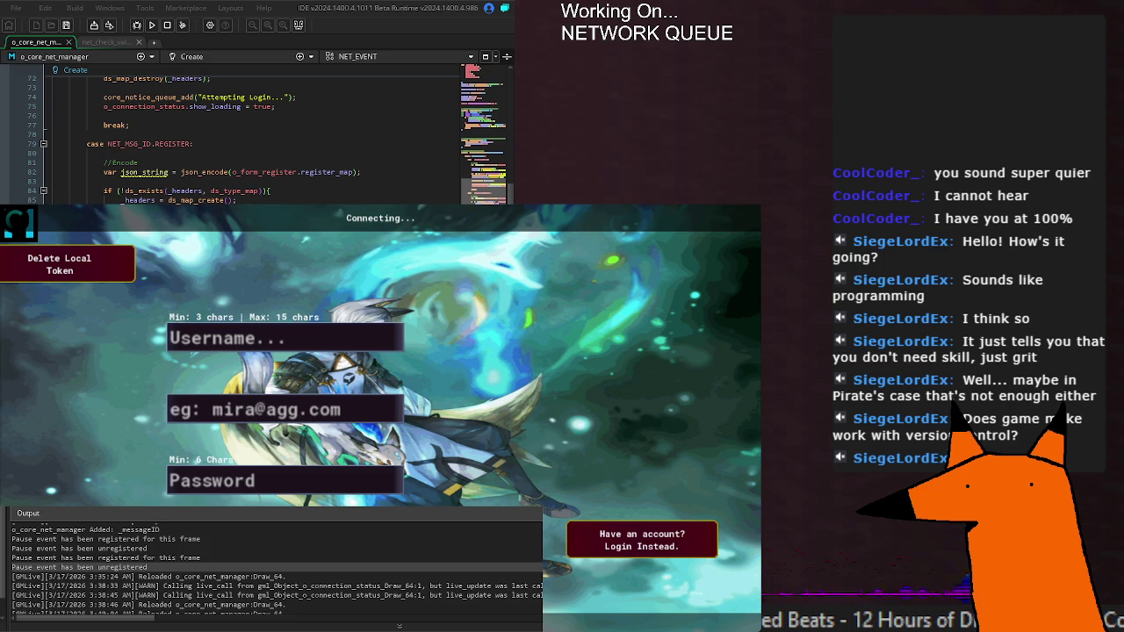
pyautogui.hotkey('ctrl', 's')
pyautogui.click(166, 161)
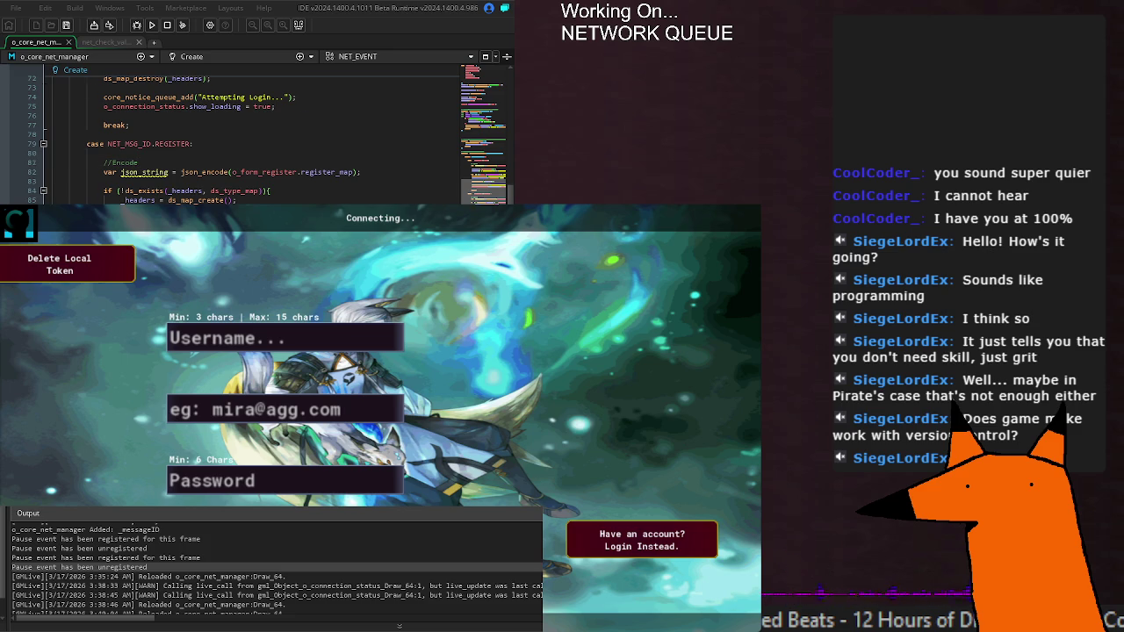
pyautogui.scroll(-20, 255, 136)
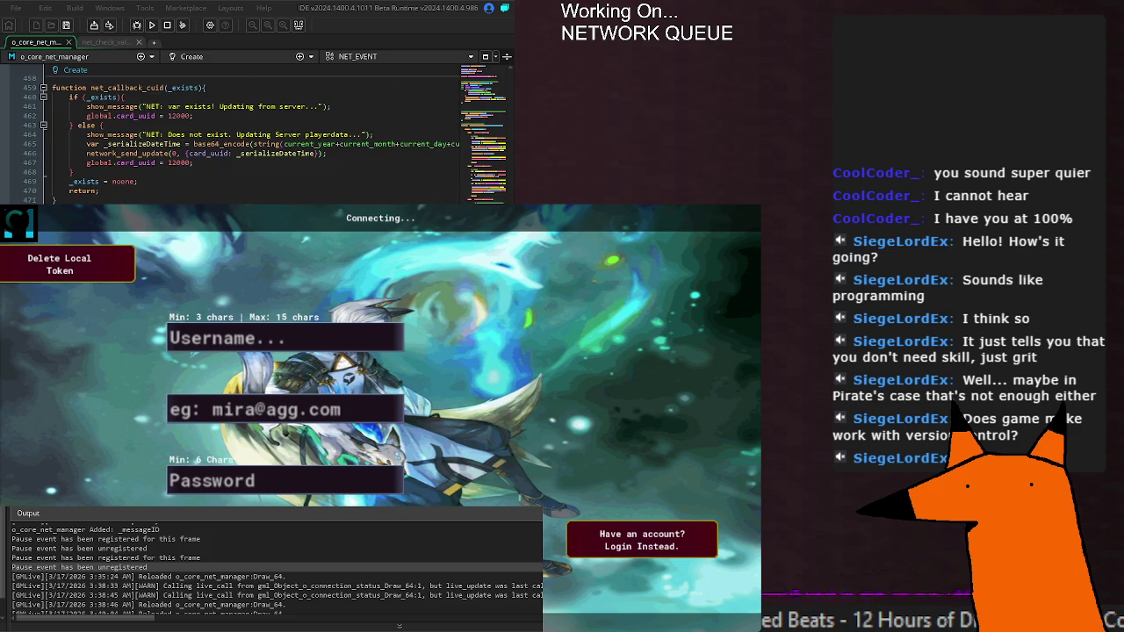
# Adjust and save the Step event's net_queue_do_request call for the current request id.
pyautogui.click(54, 123)
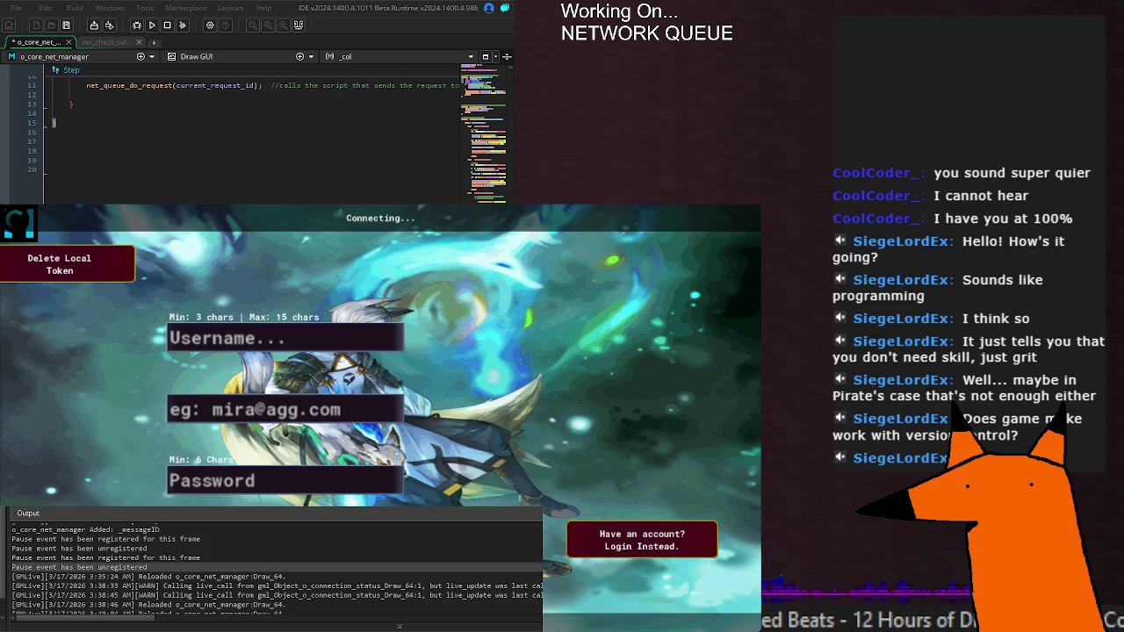
pyautogui.hscroll(2, 255, 123)
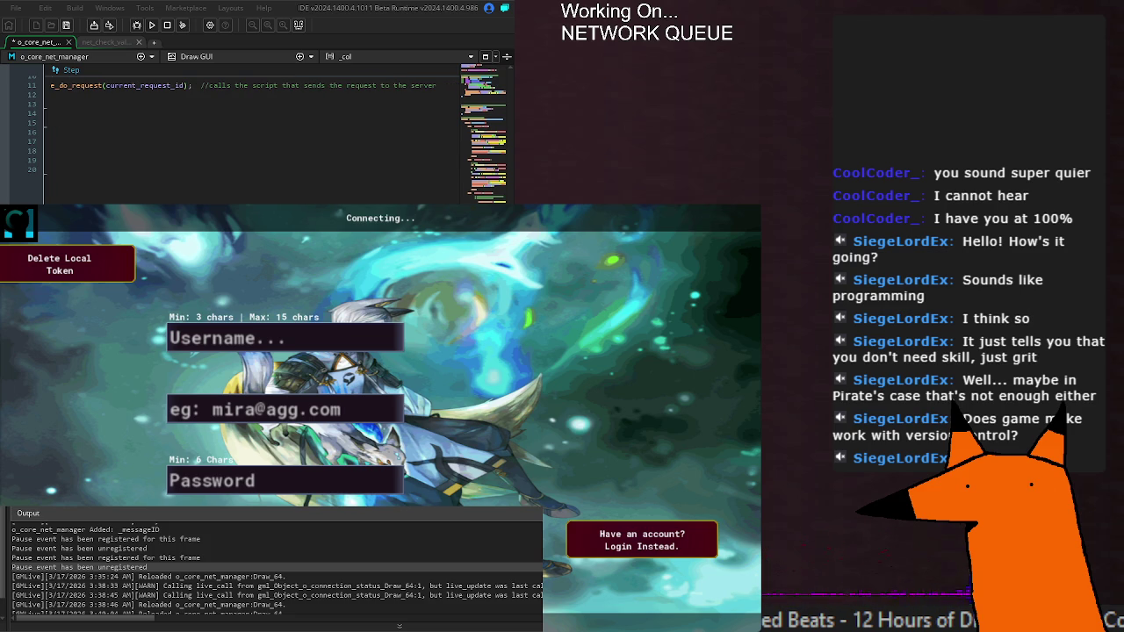
pyautogui.hotkey('ctrl', 's')
pyautogui.hscroll(-2, 254, 123)
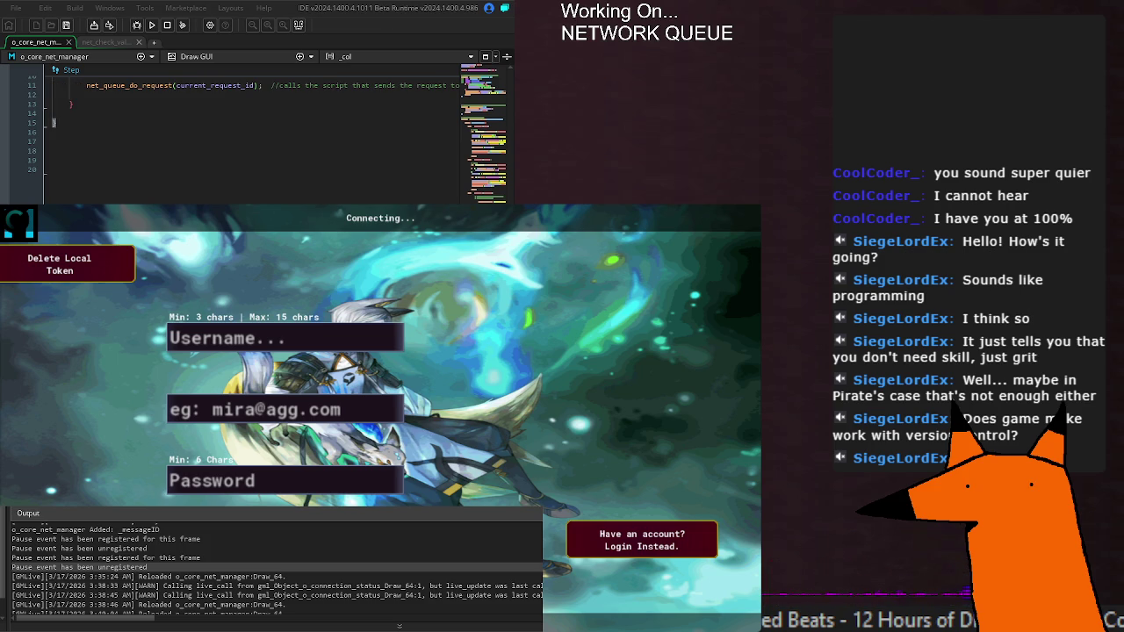
pyautogui.hscroll(5, 255, 123)
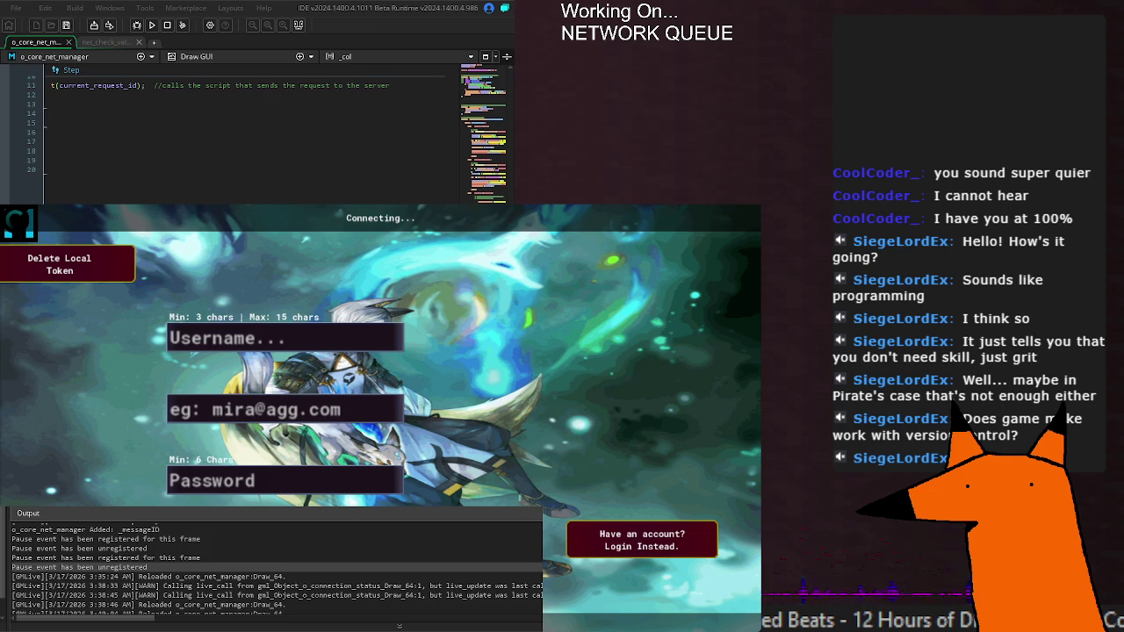
pyautogui.hscroll(-5, 255, 123)
pyautogui.scroll(6, 254, 132)
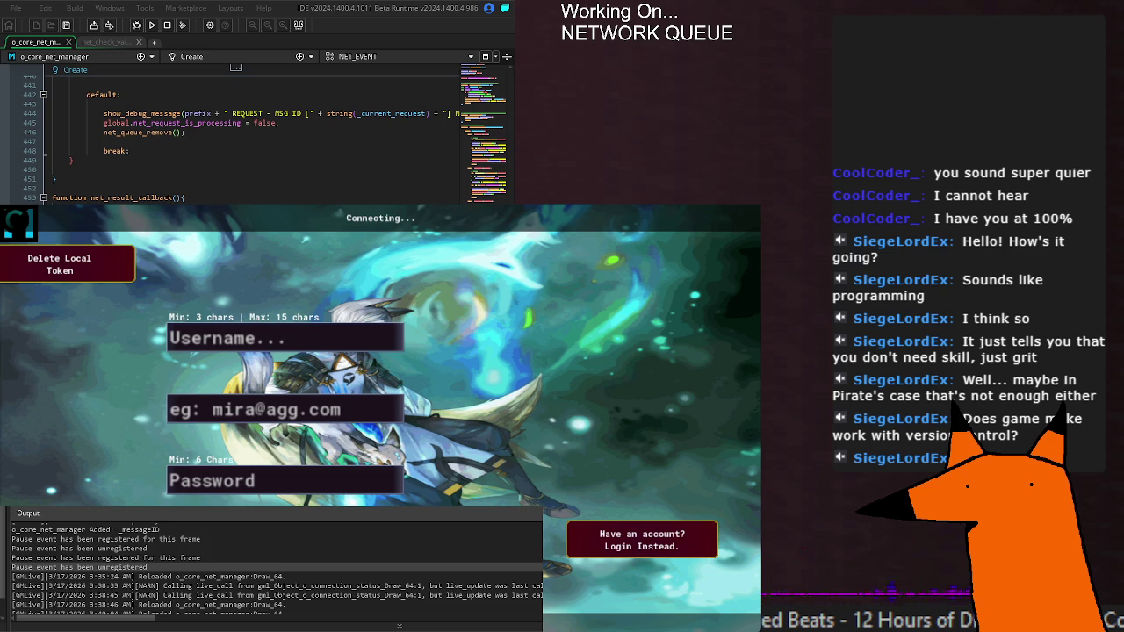
# Rebuild and rerun the game, which now shows Q Size 0 and RequestID -4.
pyautogui.scroll(20, 255, 136)
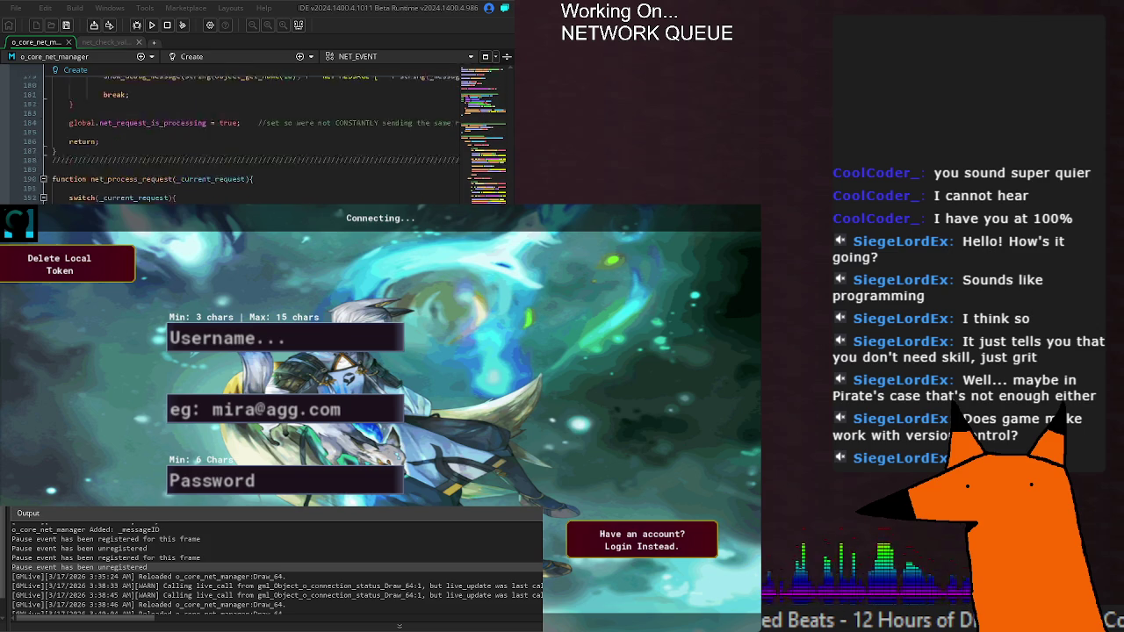
pyautogui.scroll(-5, 242, 164)
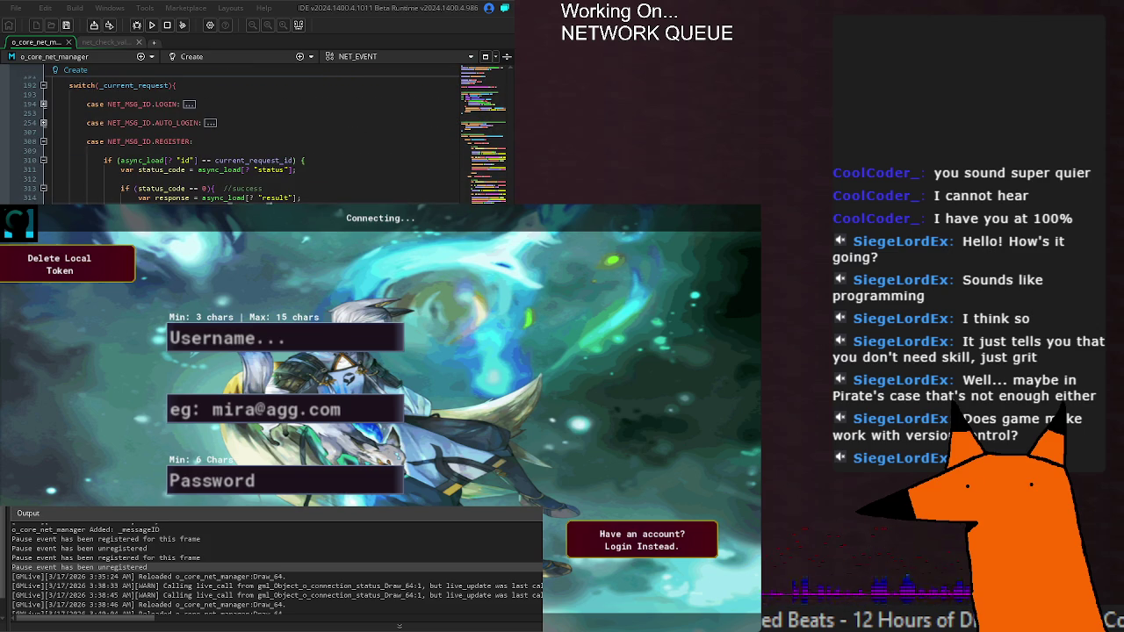
pyautogui.doubleClick(172, 198)
pyautogui.click(309, 200)
pyautogui.click(194, 180)
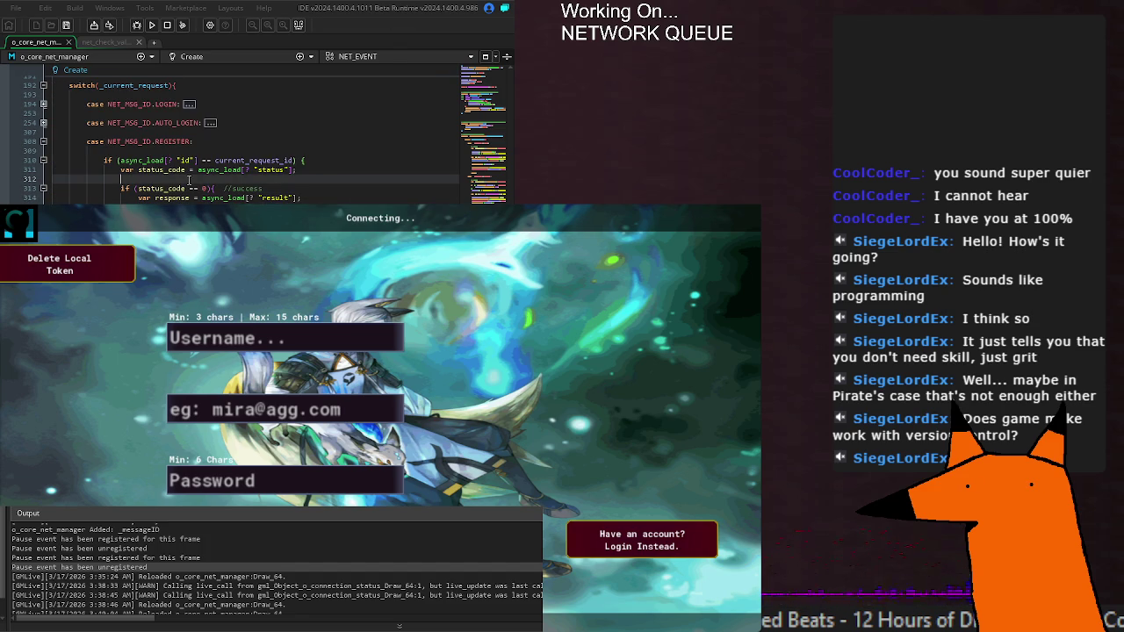
pyautogui.click(154, 25)
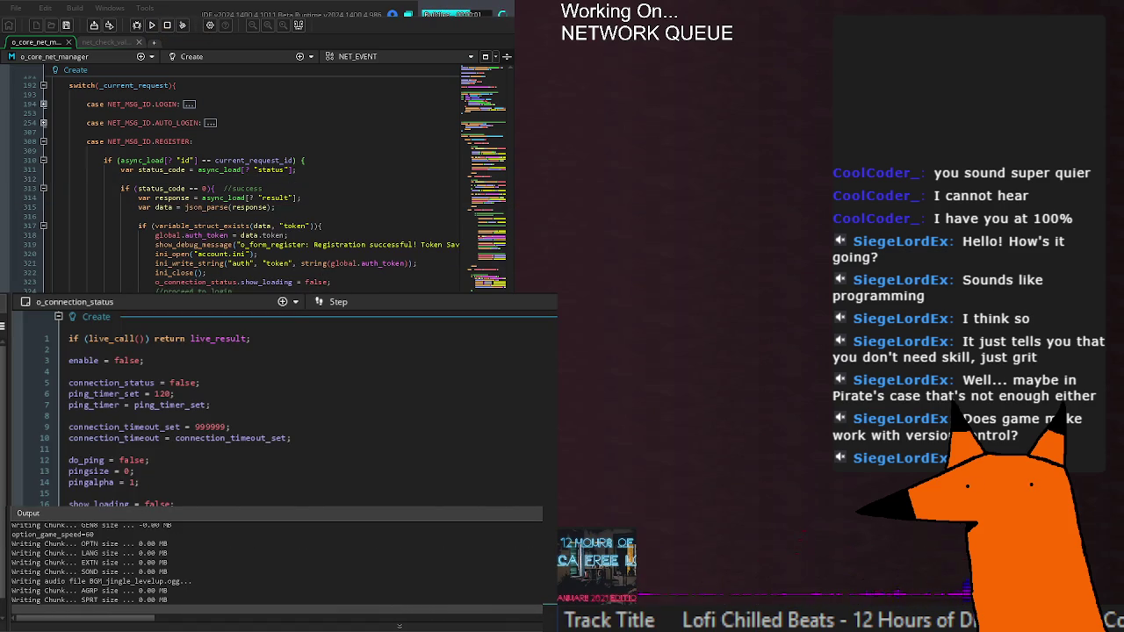
# Find core_notice_queue_add("Connecting" in the project, matching o_connection_status's Draw event, line 13.
pyautogui.scroll(-4, 263, 404)
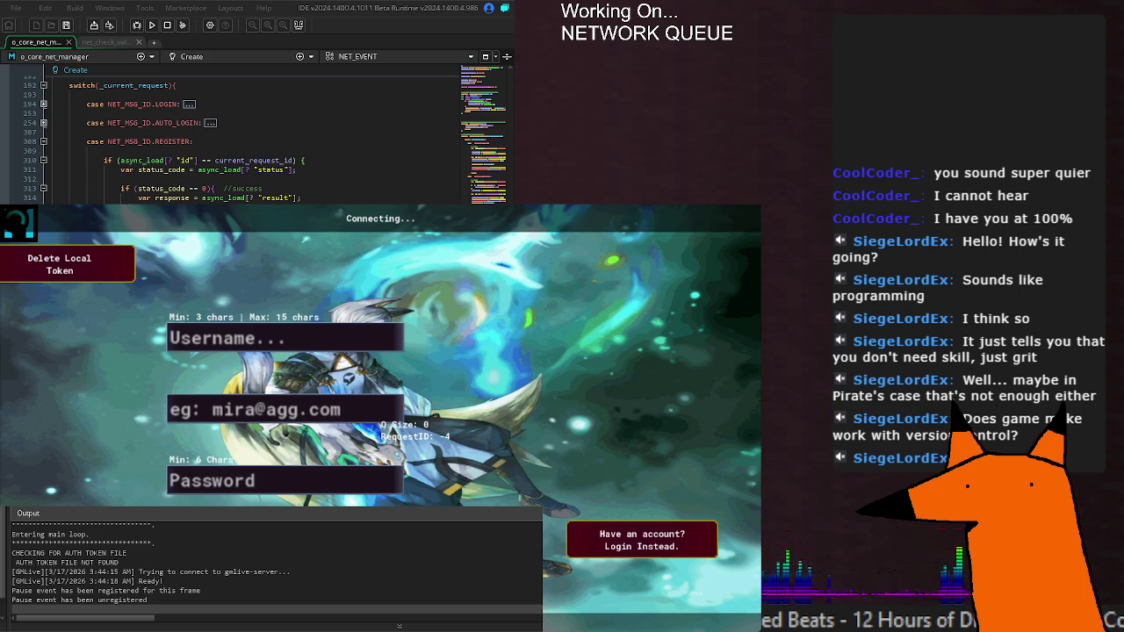
pyautogui.press('Return')
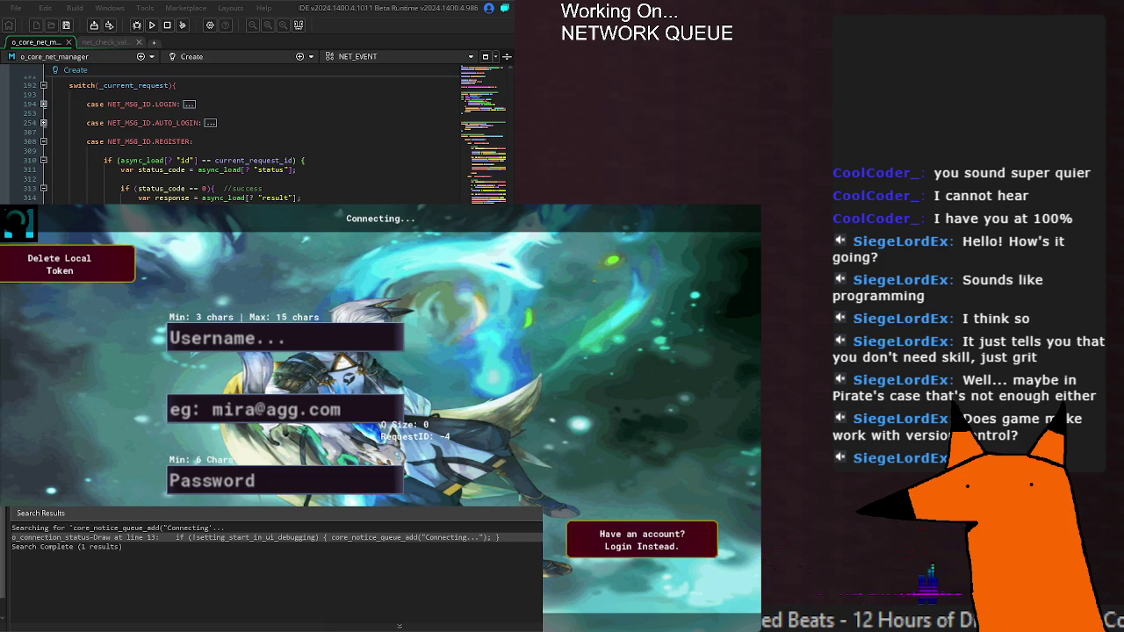
pyautogui.click(355, 546)
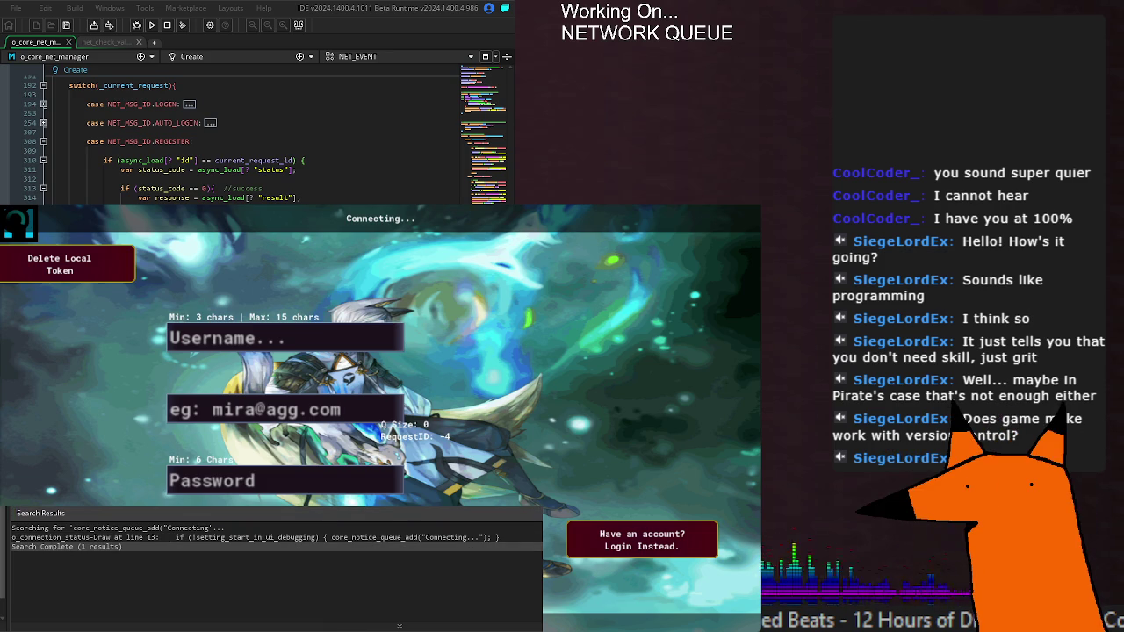
# Rebuild the game and search o_core_net_manager for the Connecting notice call.
pyautogui.press('F5')
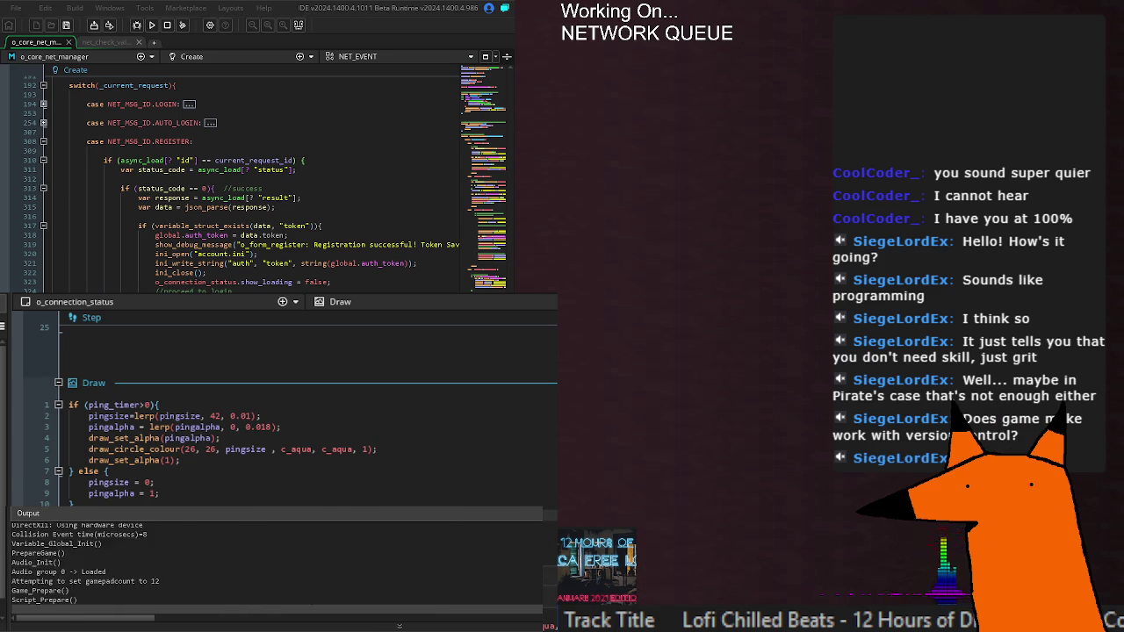
pyautogui.scroll(5, 290, 404)
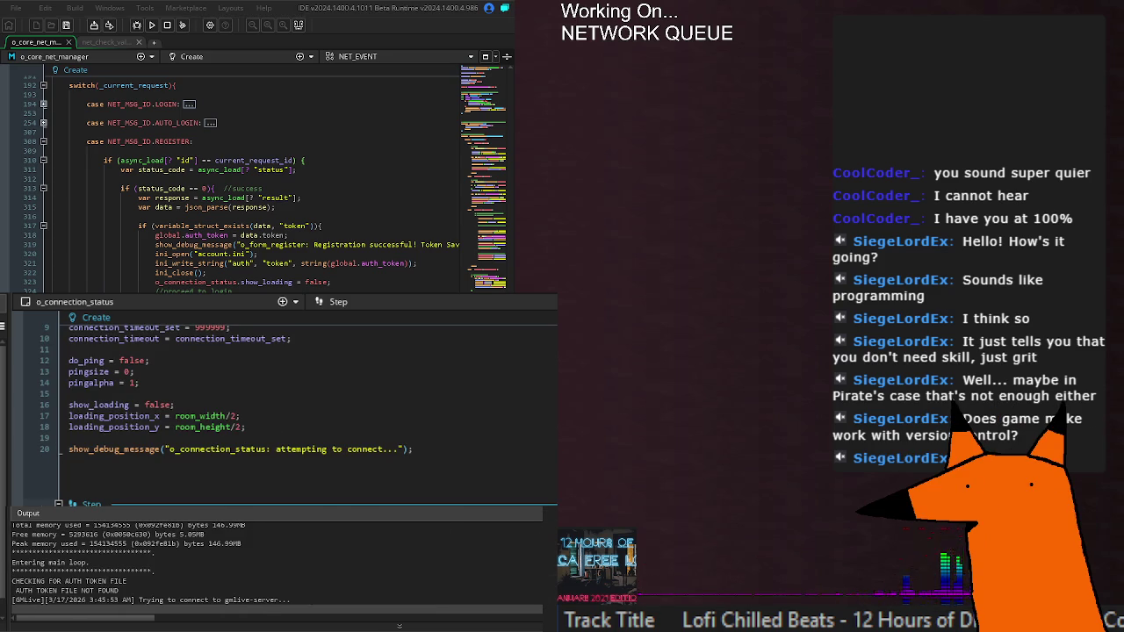
pyautogui.scroll(-5, 290, 404)
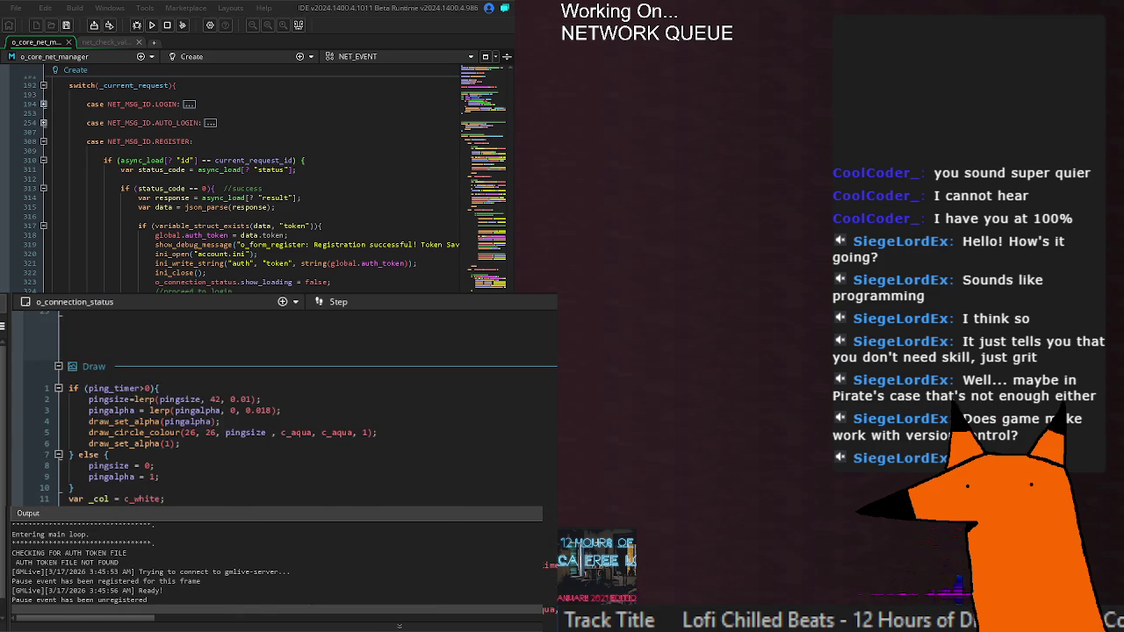
pyautogui.hotkey('ctrl', 'shift', 'f')
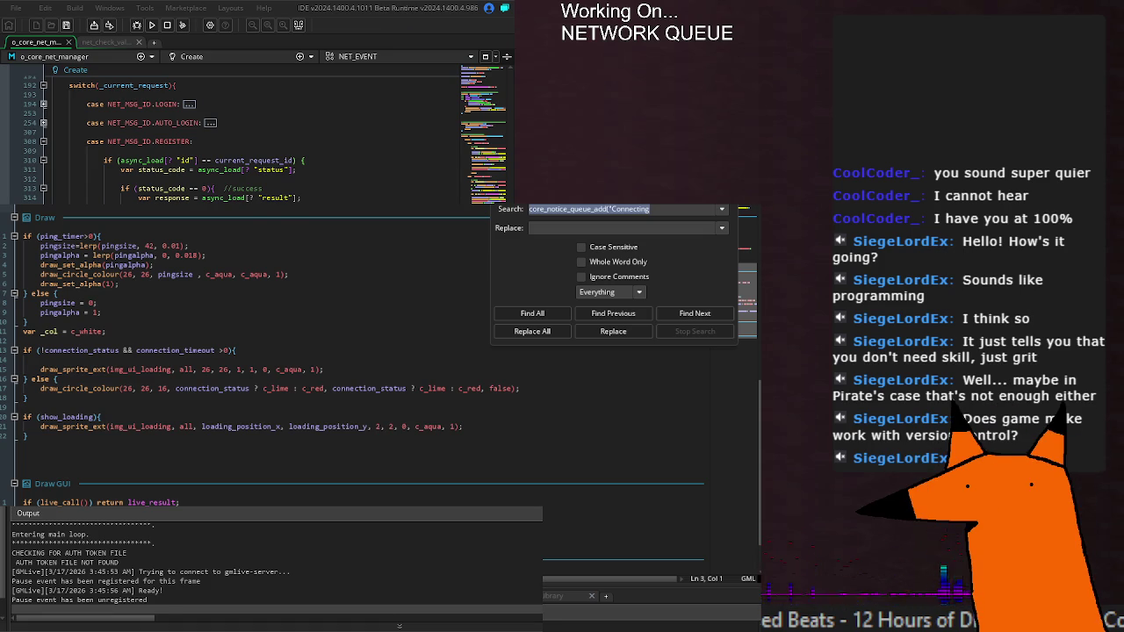
pyautogui.press('Escape')
# Relaunch the game, check the http login log, then save o_core_net_manager and rerun.
pyautogui.press('F5')
pyautogui.write('if (!enable) exit;')
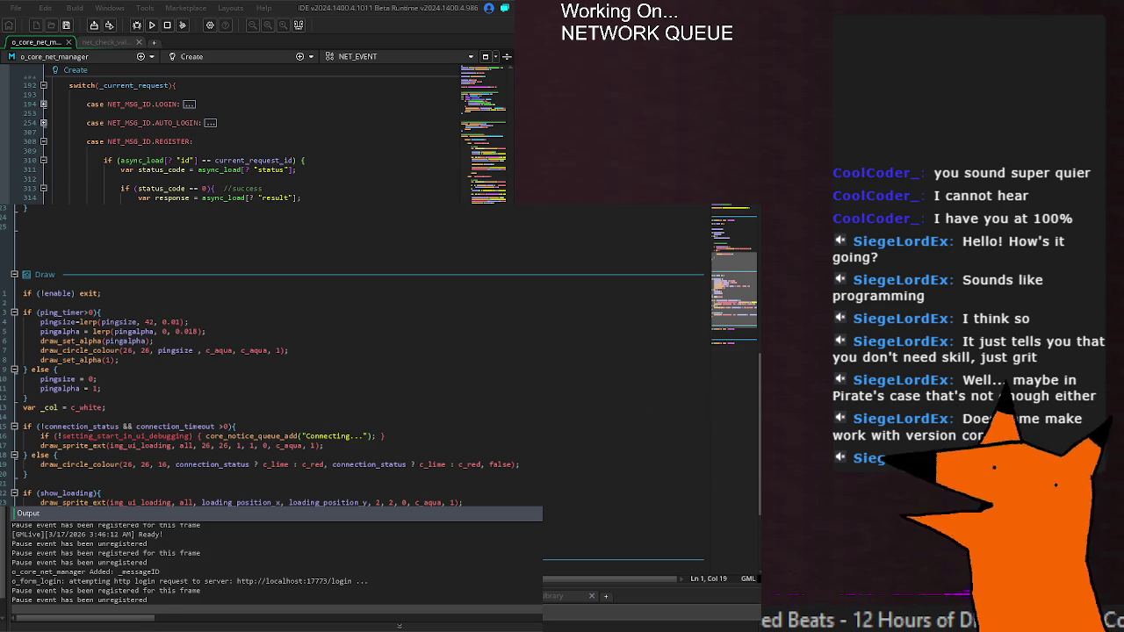
pyautogui.scroll(-15, 53, 112)
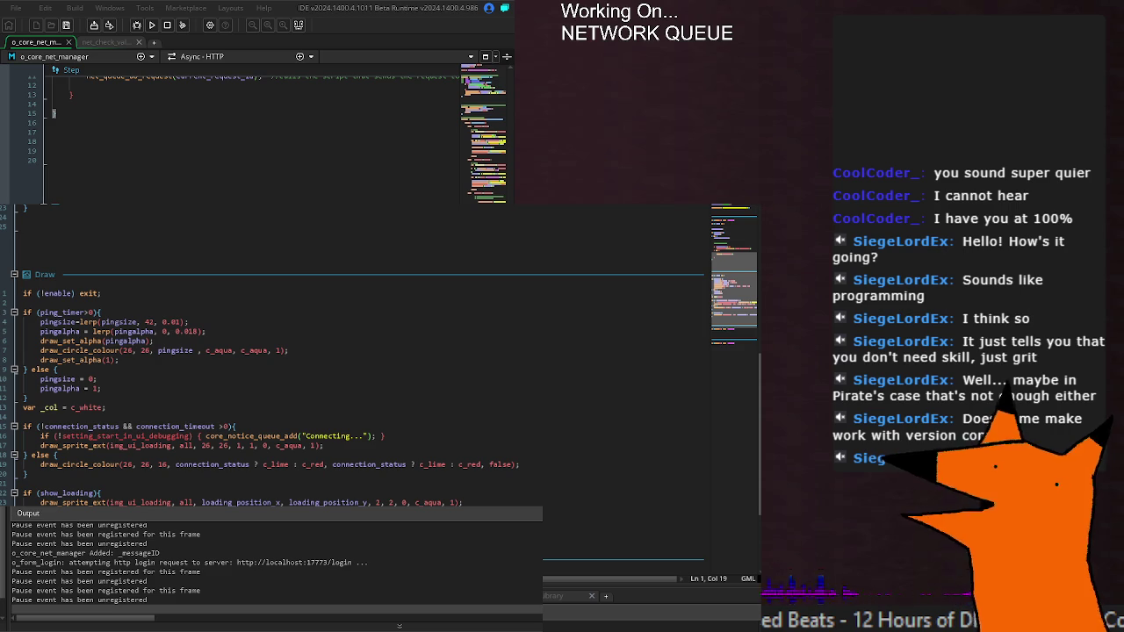
pyautogui.hotkey('ctrl', 's')
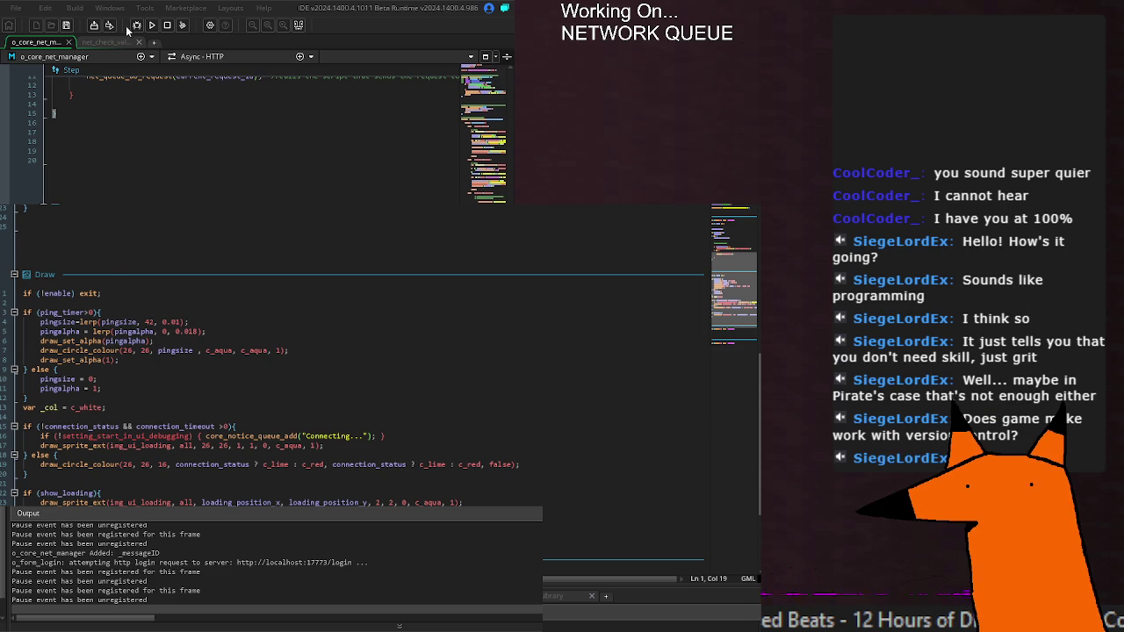
pyautogui.click(152, 25)
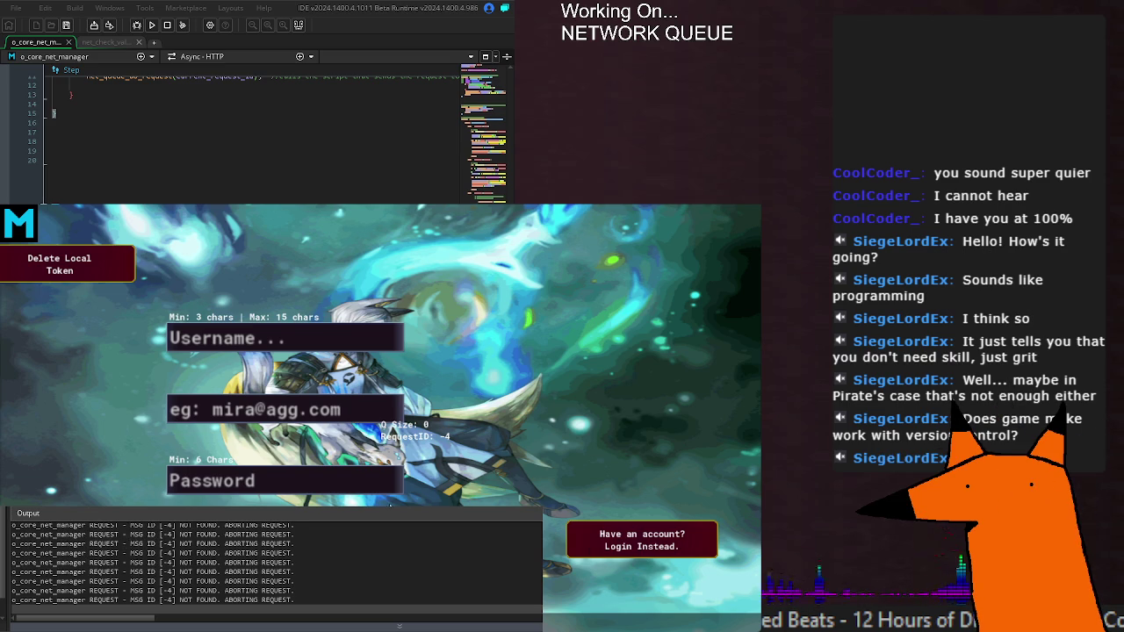
pyautogui.press('Return')
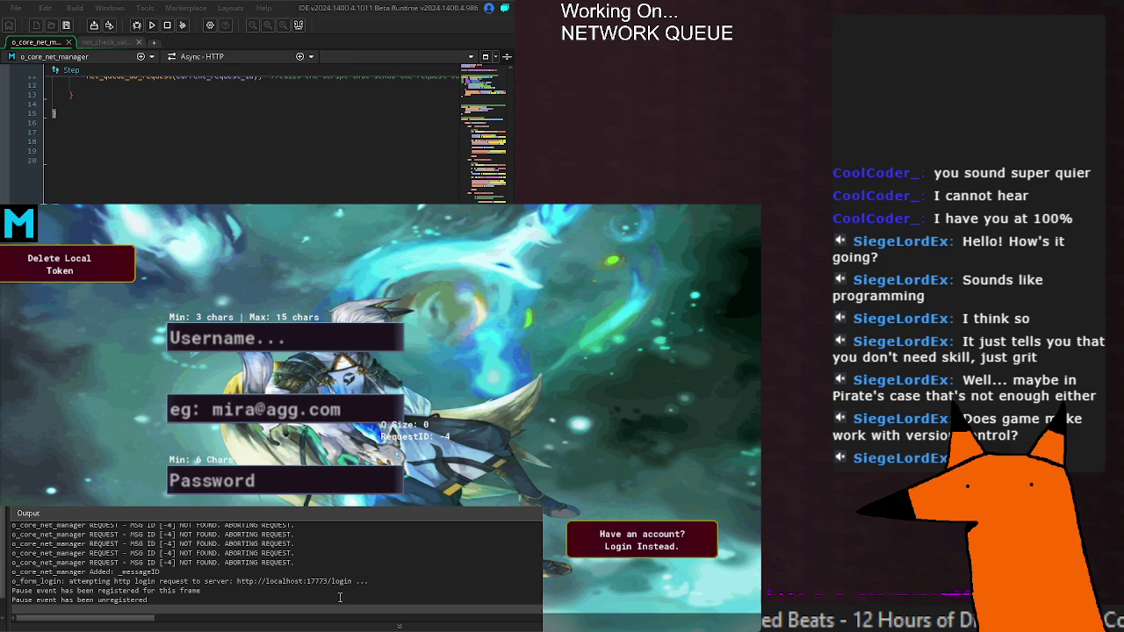
pyautogui.click(378, 581)
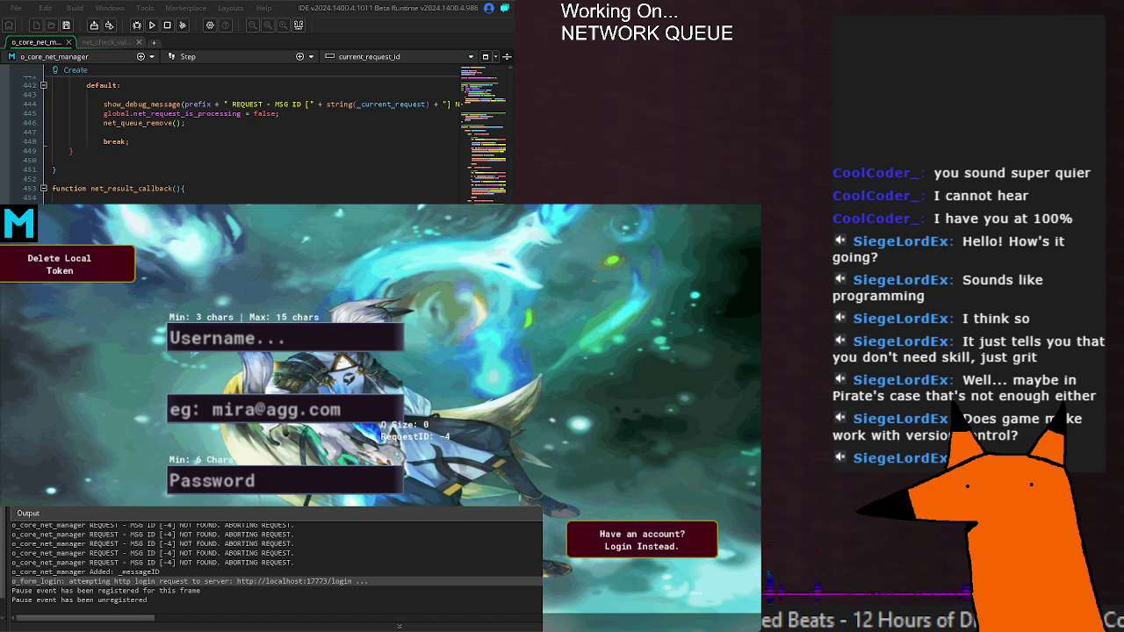
# Start a fresh build of the game, then go back to the net manager's Step event code.
pyautogui.press('F5')
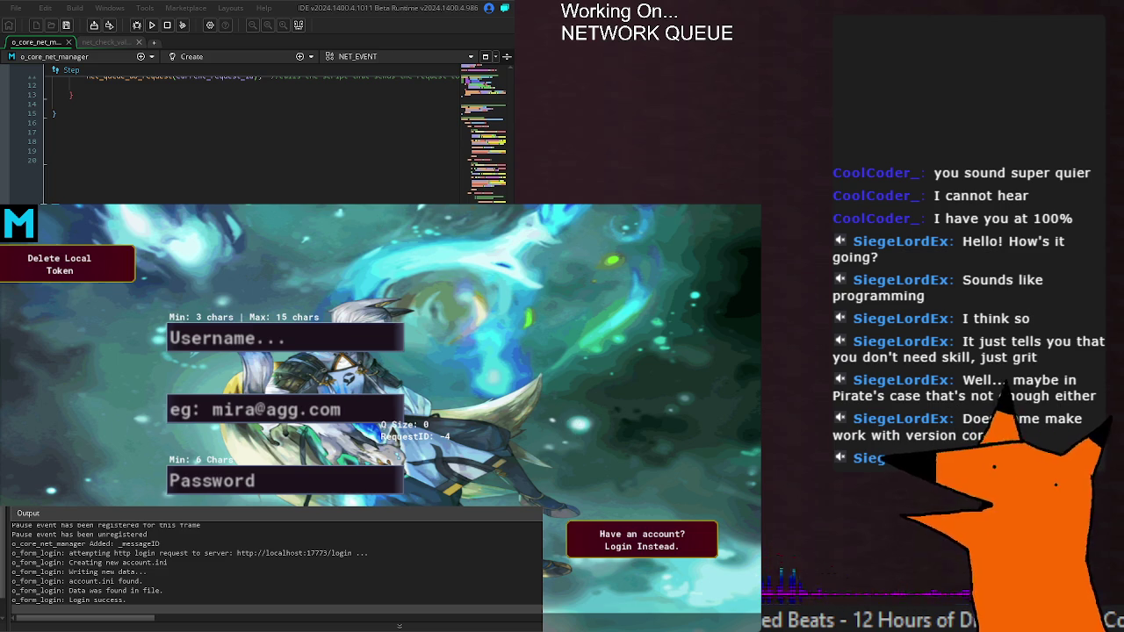
pyautogui.click(296, 96)
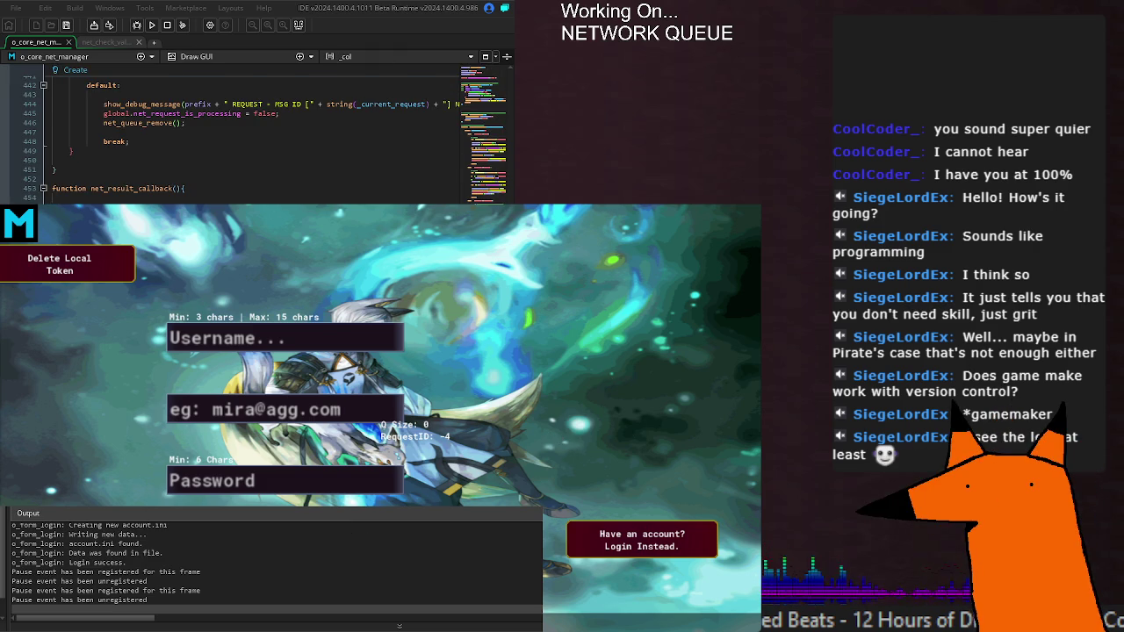
pyautogui.hotkey('ctrl', 'z')
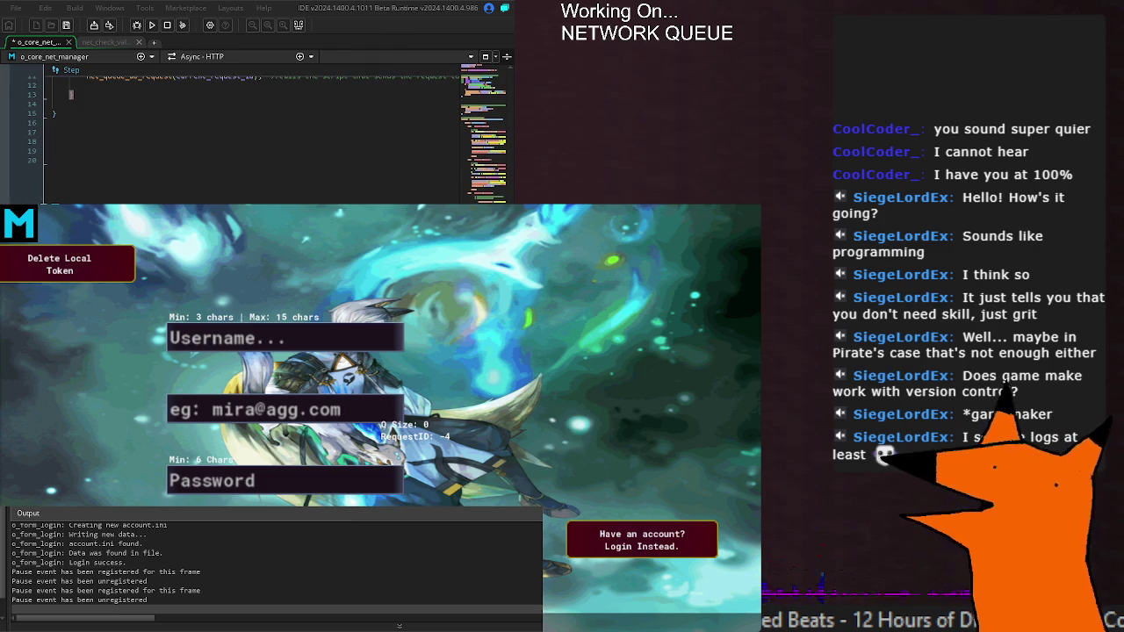
# Relaunch the game and check the log for the token auto-login with Q Size 1.
pyautogui.press('F5')
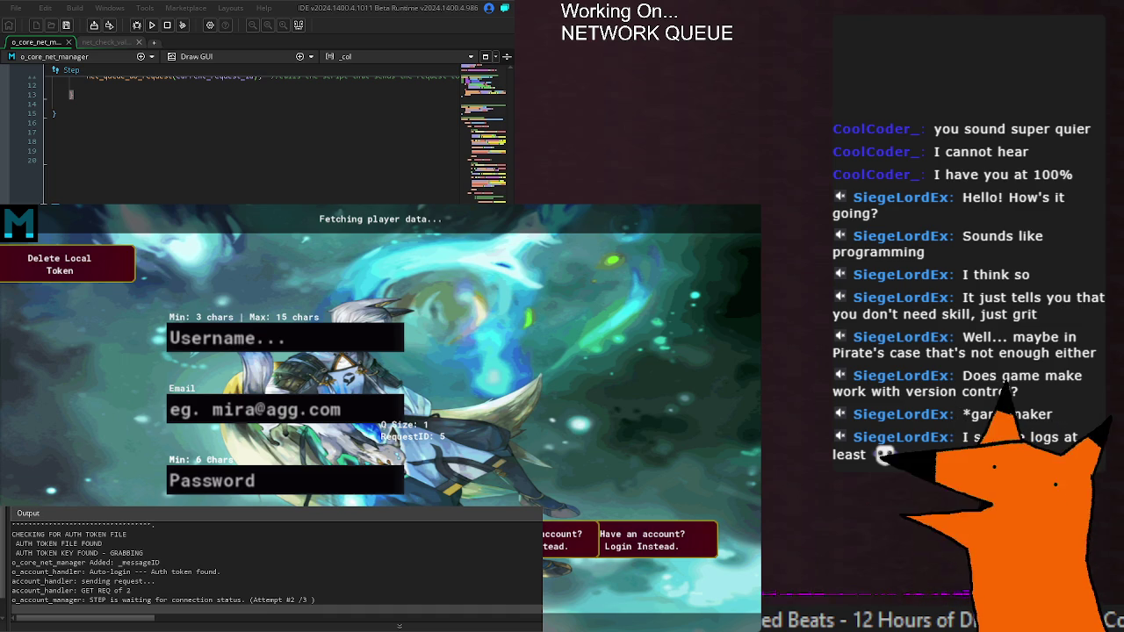
pyautogui.scroll(-1, 277, 568)
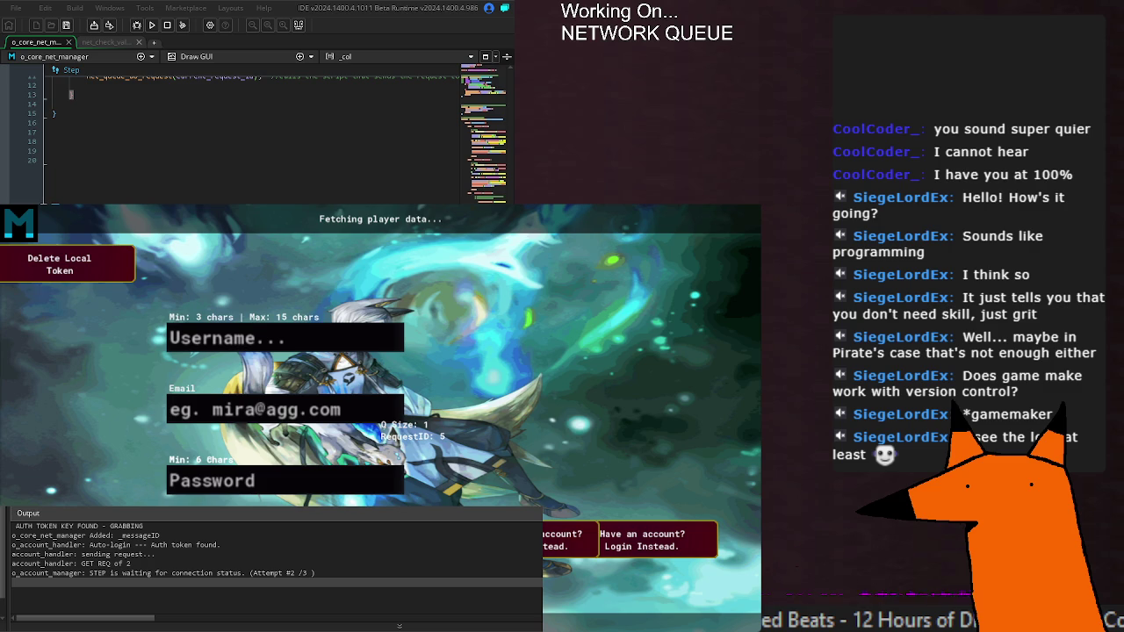
# Delete the game's locally stored auth token and start a fresh build.
pyautogui.scroll(-10, 254, 132)
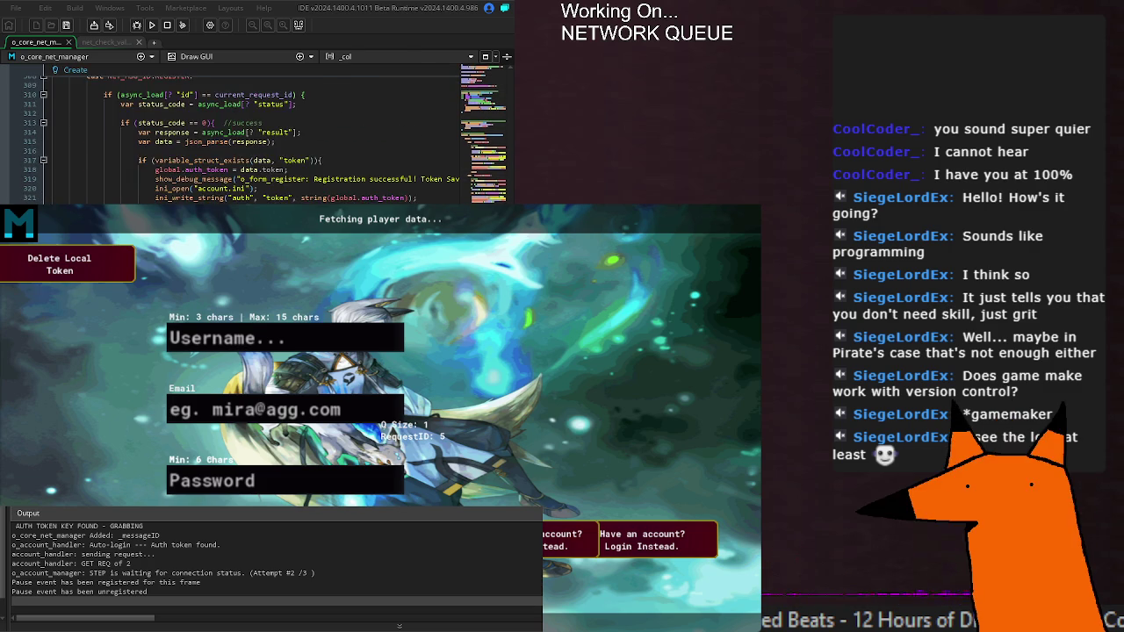
pyautogui.scroll(-9, 255, 132)
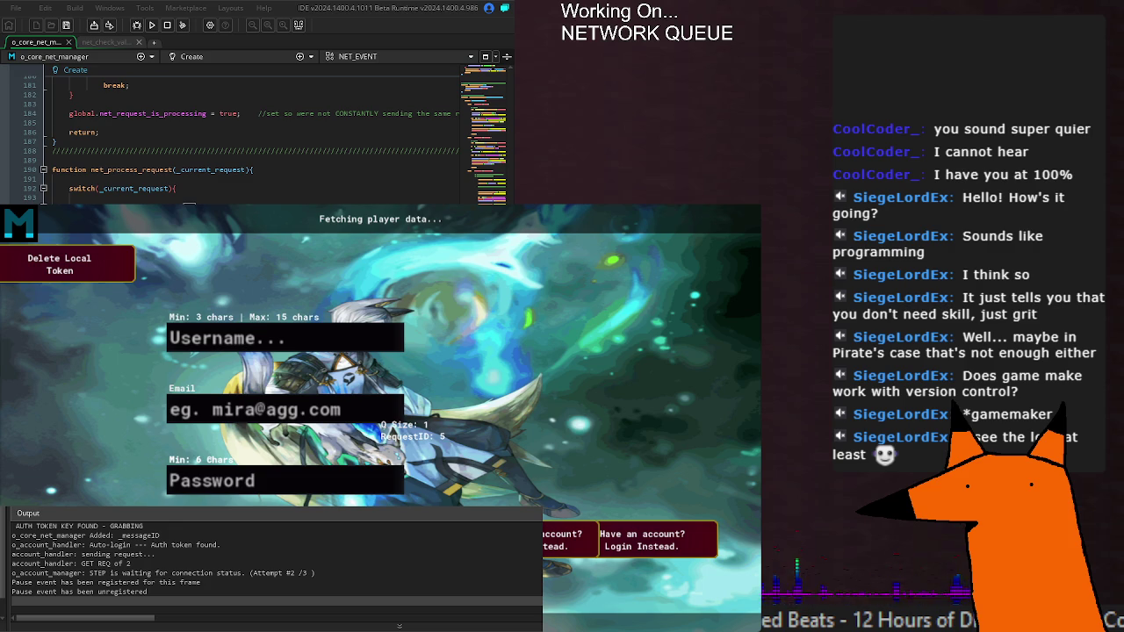
pyautogui.scroll(-15, 254, 137)
pyautogui.scroll(-10, 255, 137)
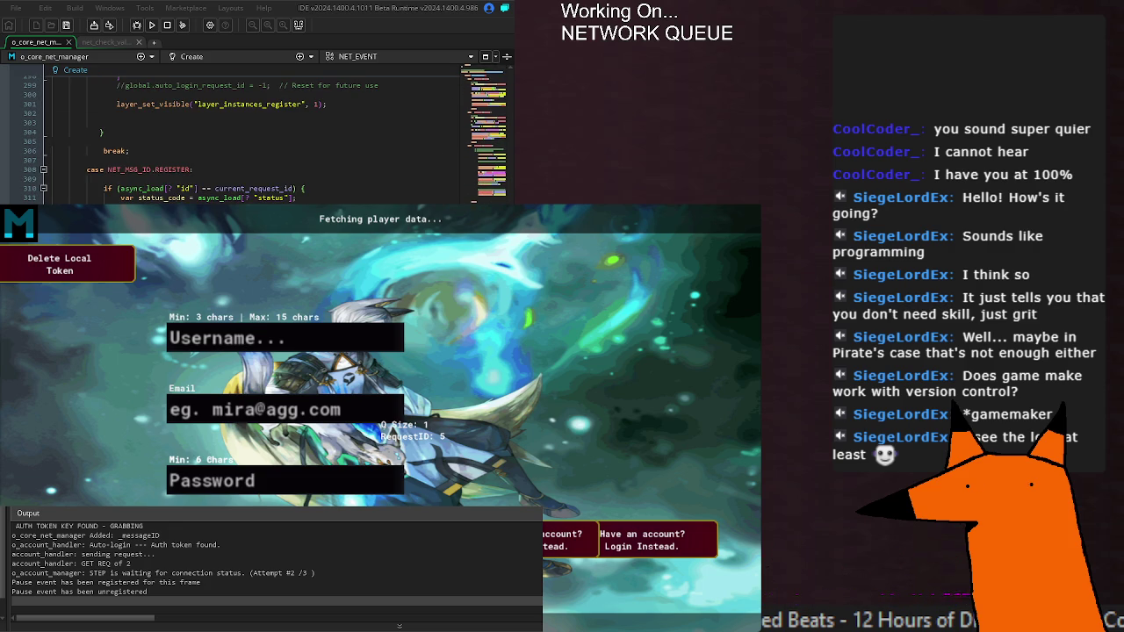
pyautogui.scroll(-6, 255, 136)
pyautogui.scroll(-4, 255, 136)
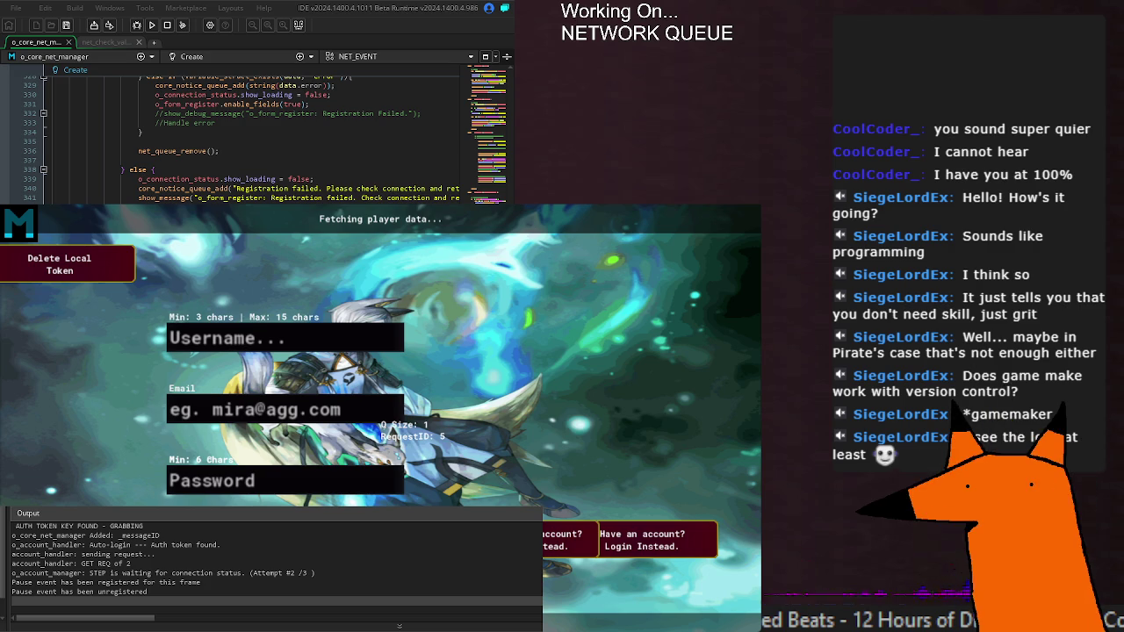
pyautogui.scroll(6, 254, 136)
pyautogui.scroll(-4, 254, 136)
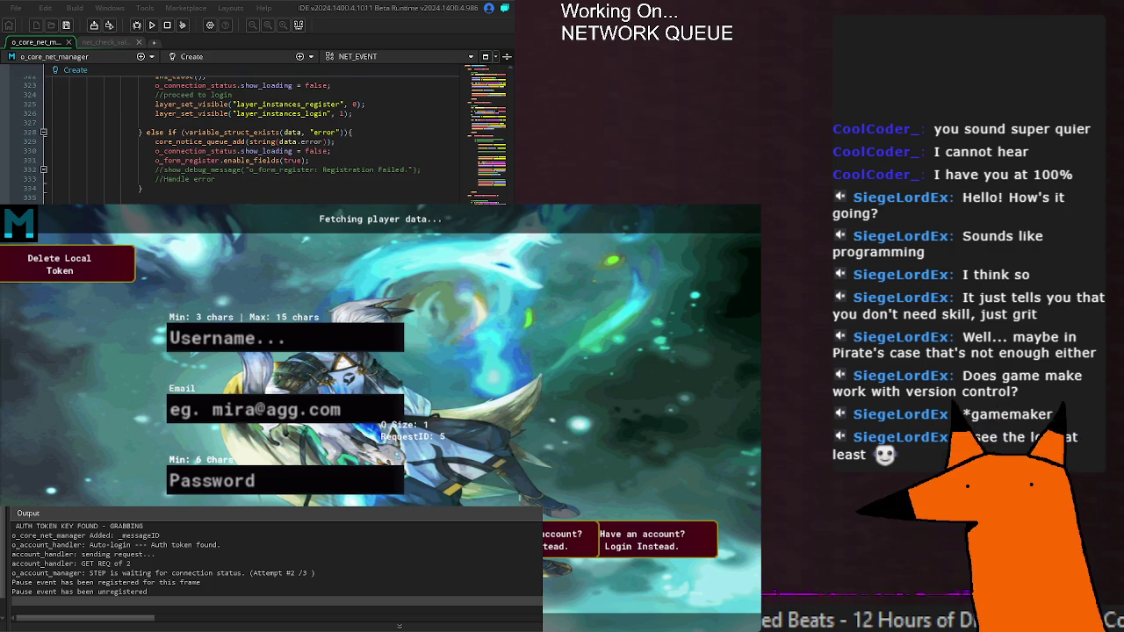
pyautogui.scroll(6, 254, 136)
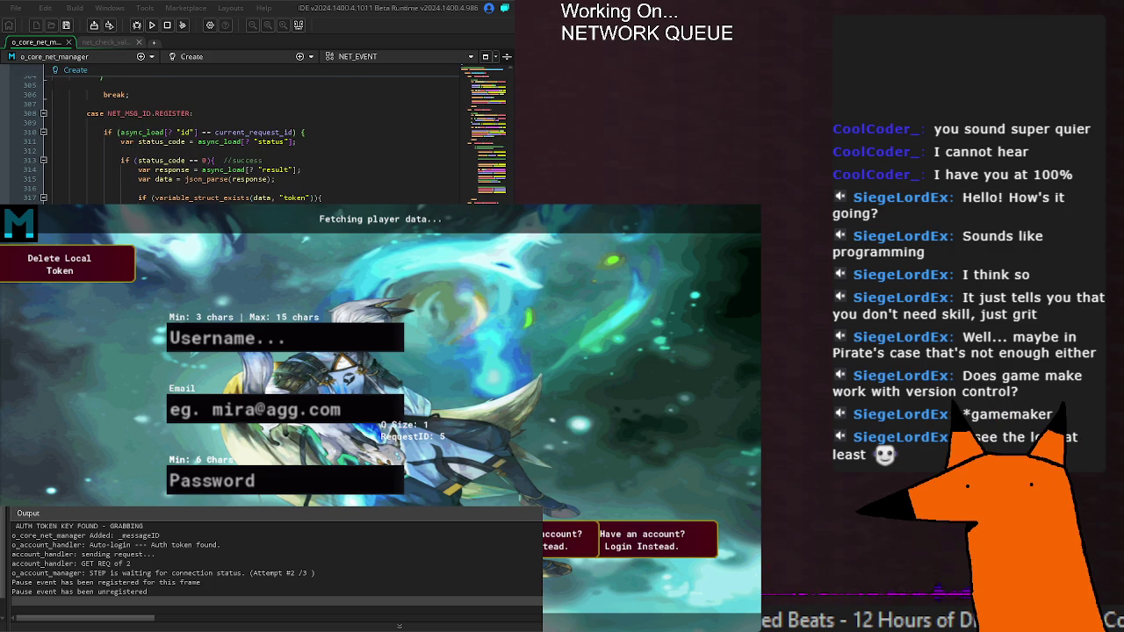
pyautogui.click(59, 264)
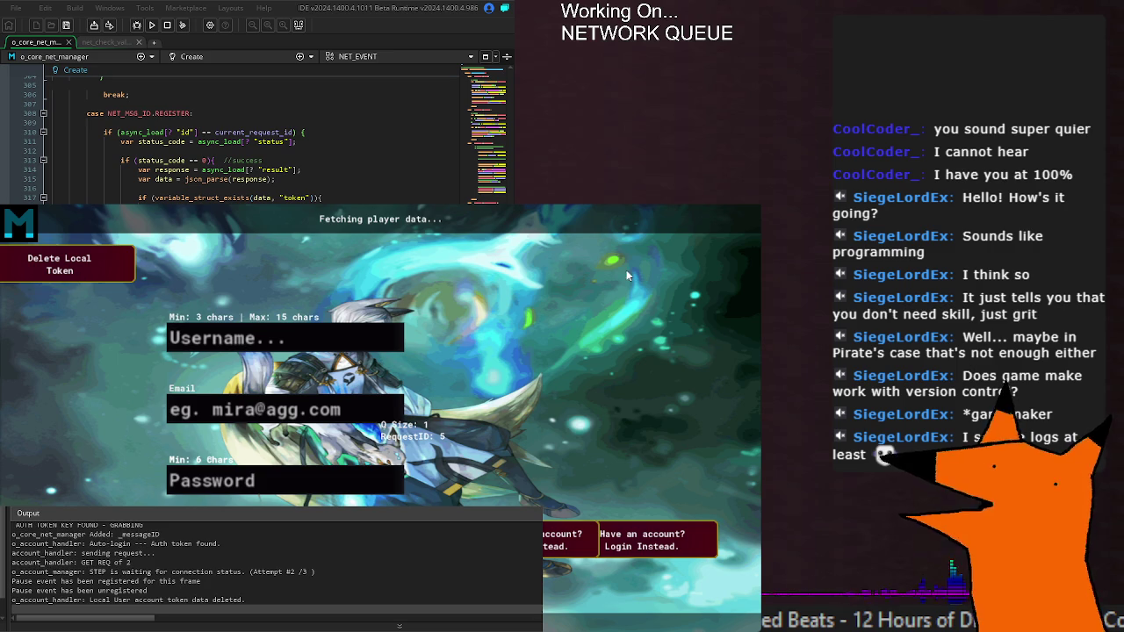
pyautogui.press('F5')
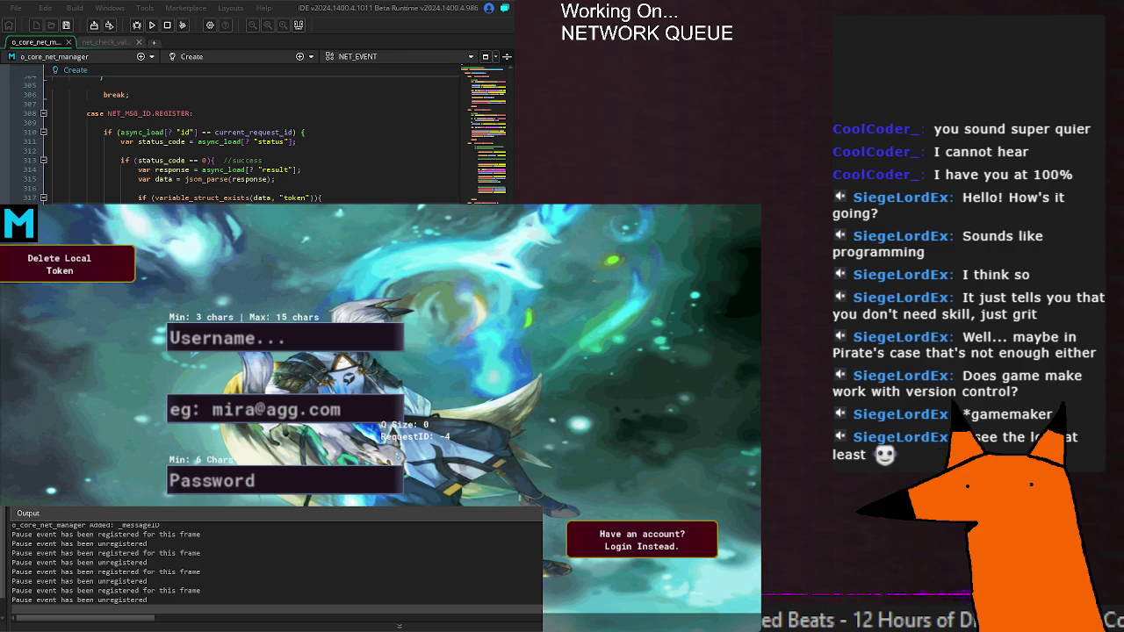
# Check the Output log for the missing token file, then open the Step event's queue-processing code.
pyautogui.click(239, 560)
pyautogui.scroll(10, 238, 566)
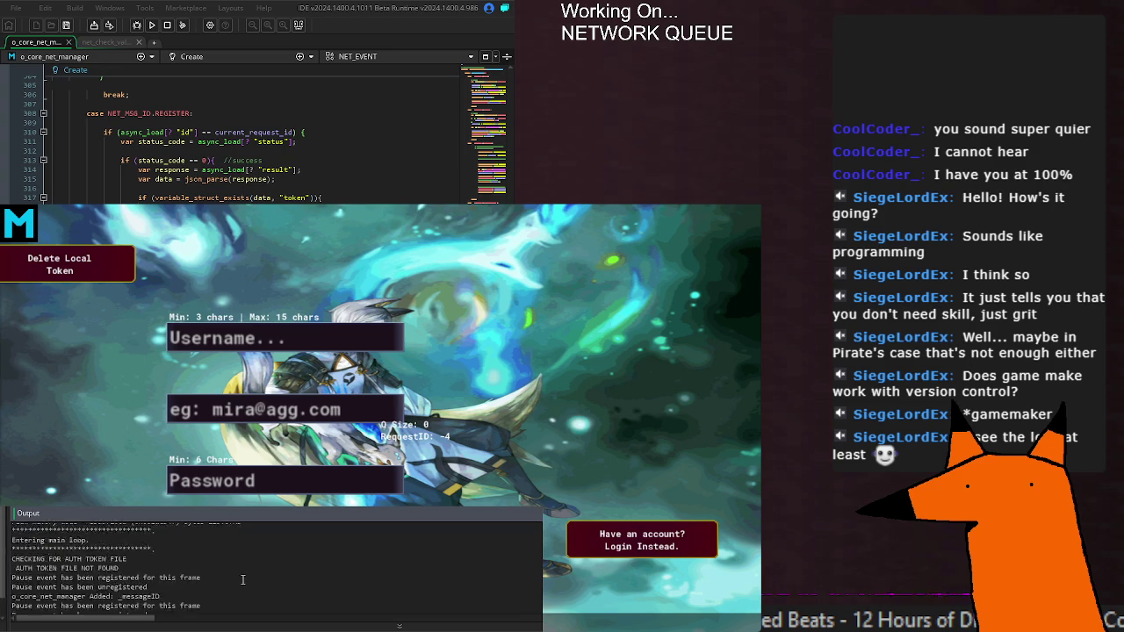
pyautogui.scroll(-10, 237, 576)
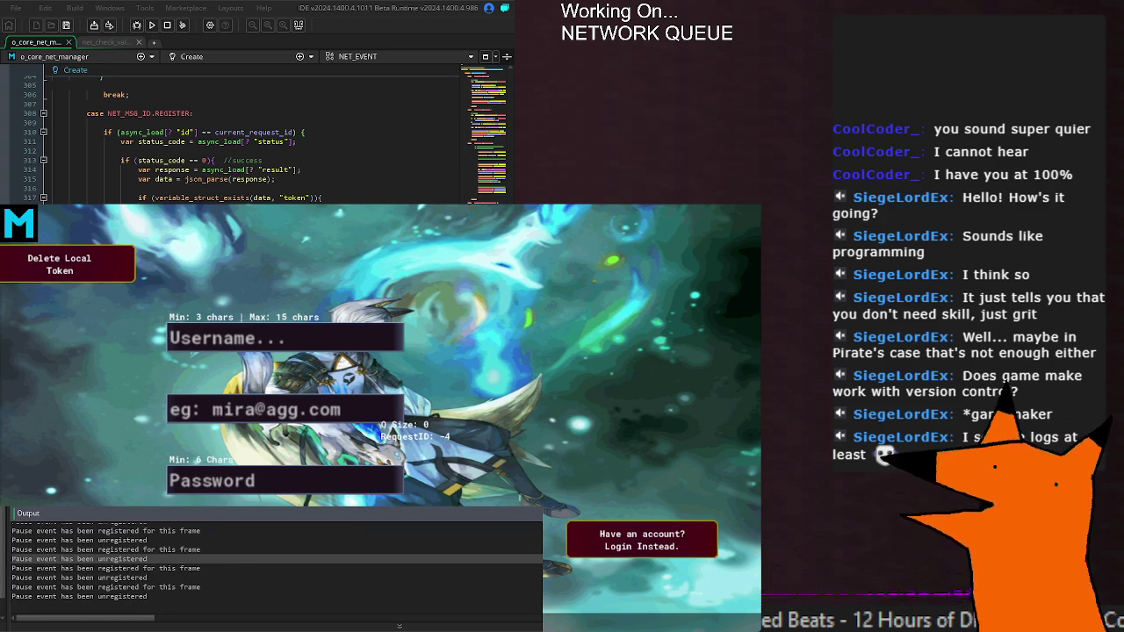
pyautogui.click(300, 103)
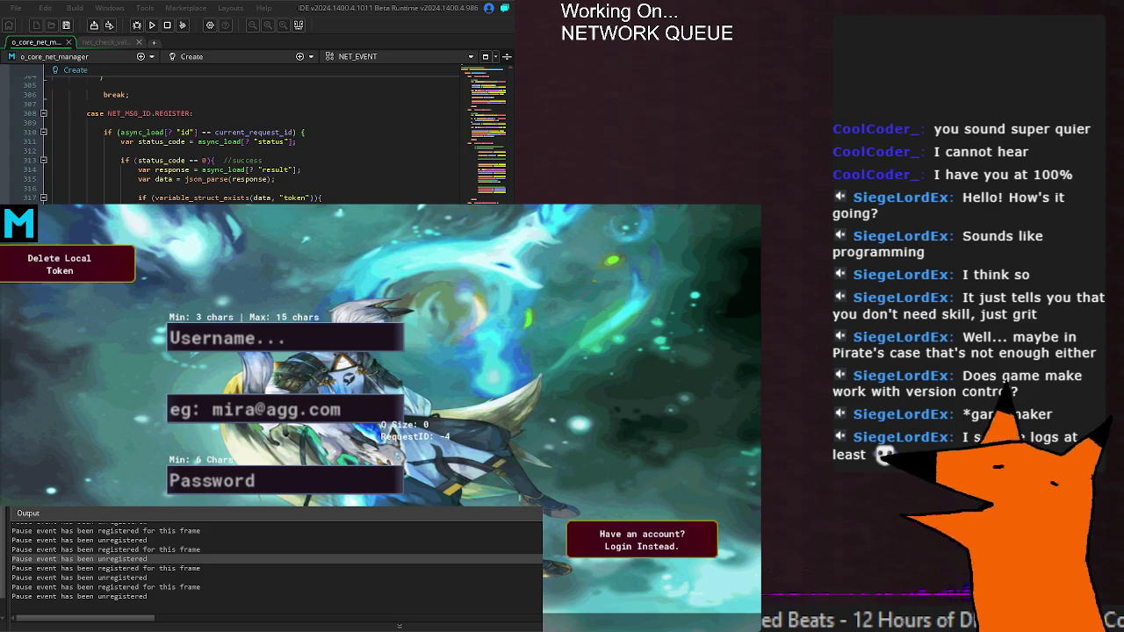
pyautogui.middleClick(273, 133)
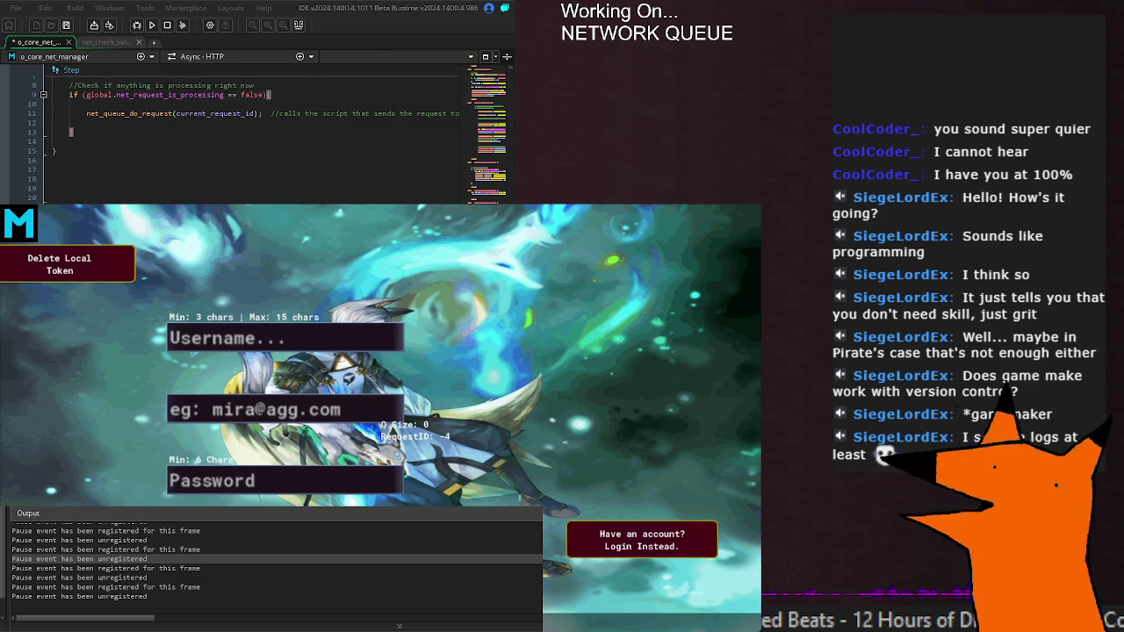
# Rebuild and relaunch the running game with the saved changes.
pyautogui.press('F5')
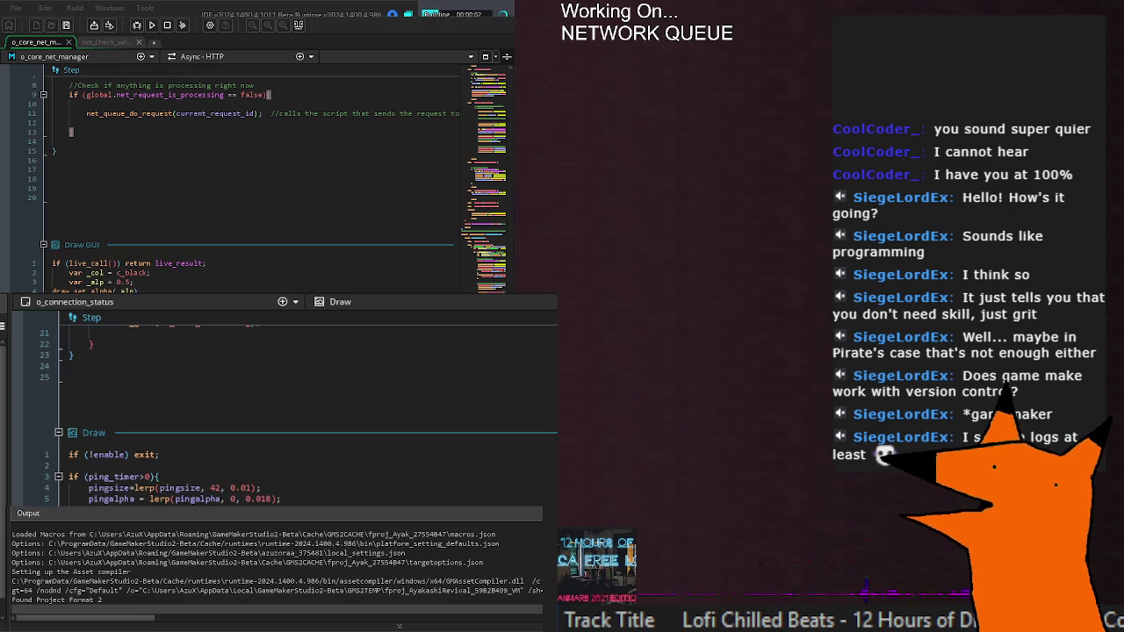
pyautogui.scroll(15, 254, 176)
pyautogui.scroll(10, 255, 176)
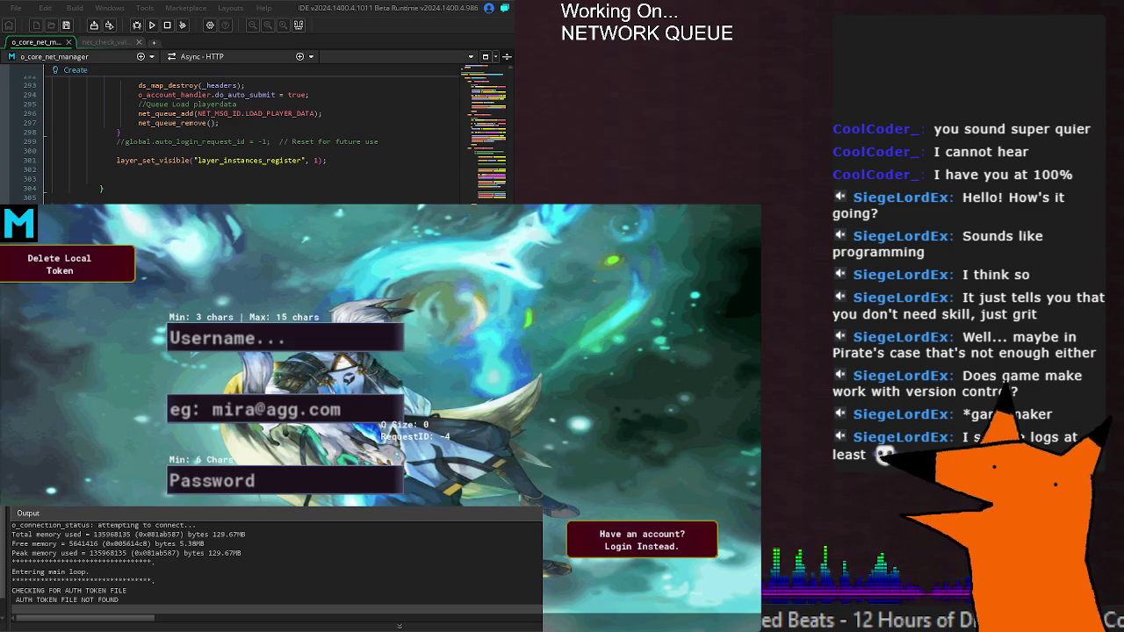
pyautogui.scroll(-20, 255, 132)
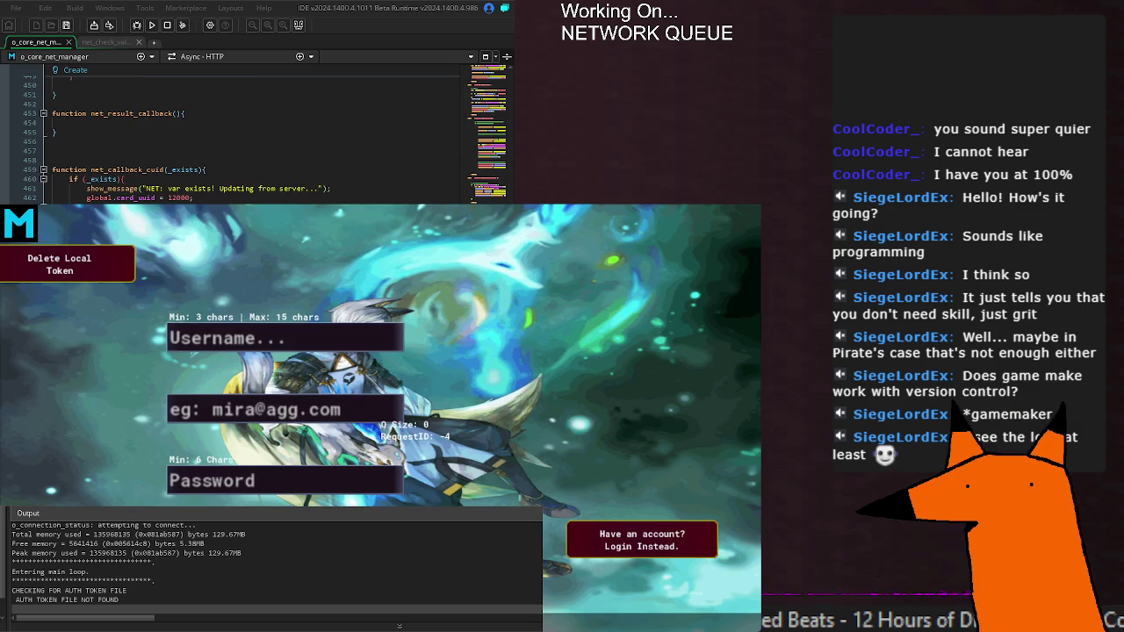
pyautogui.scroll(-5, 255, 132)
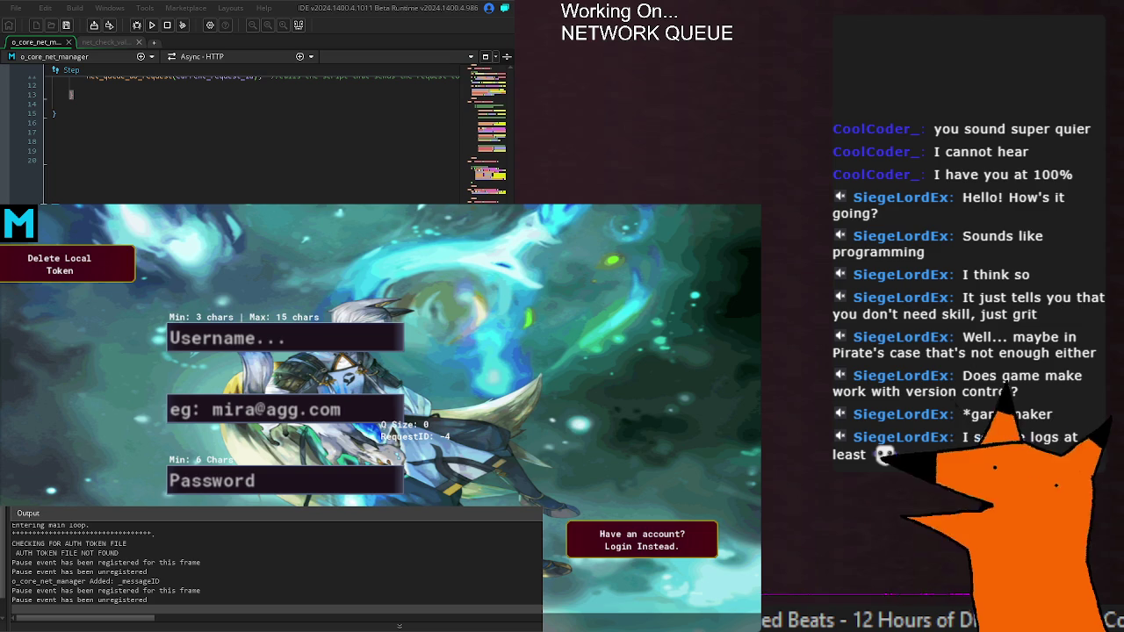
# Navigate the Create event to the NET_MSG_ID.AUTO_LOGIN success branch around line 261.
pyautogui.scroll(5, 254, 132)
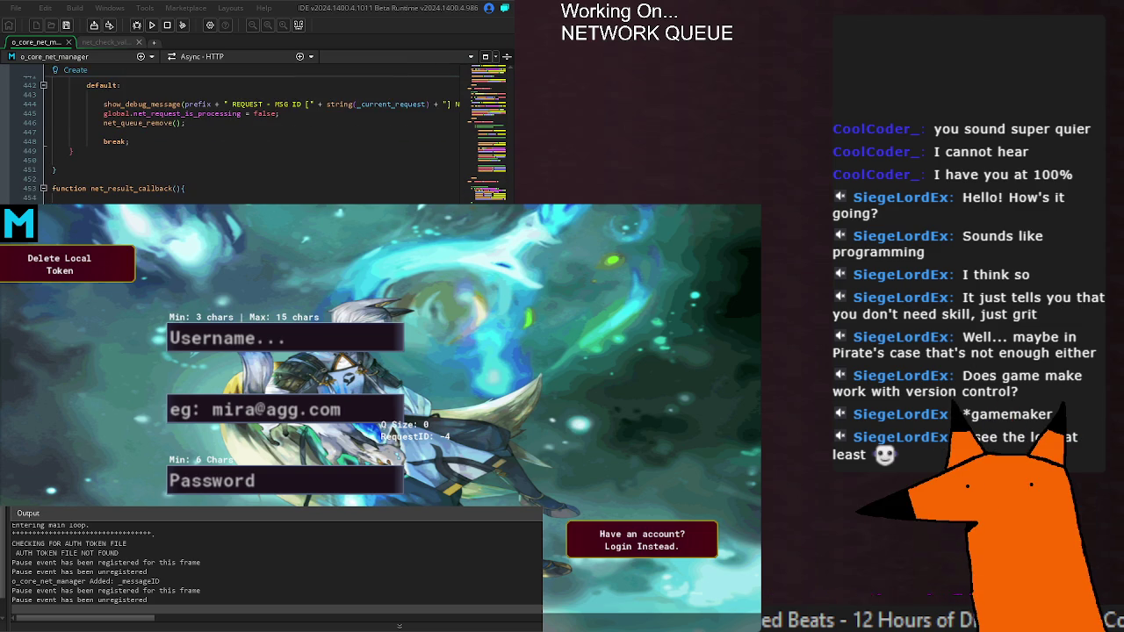
pyautogui.scroll(10, 254, 132)
pyautogui.scroll(6, 255, 132)
pyautogui.scroll(4, 254, 132)
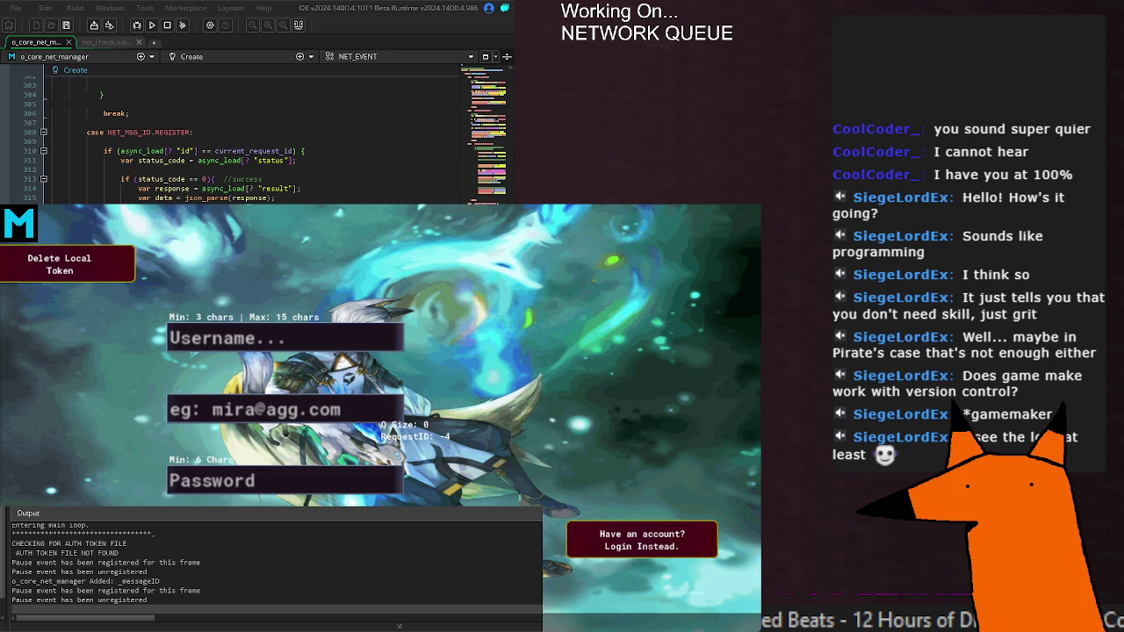
pyautogui.scroll(6, 254, 131)
pyautogui.scroll(10, 255, 131)
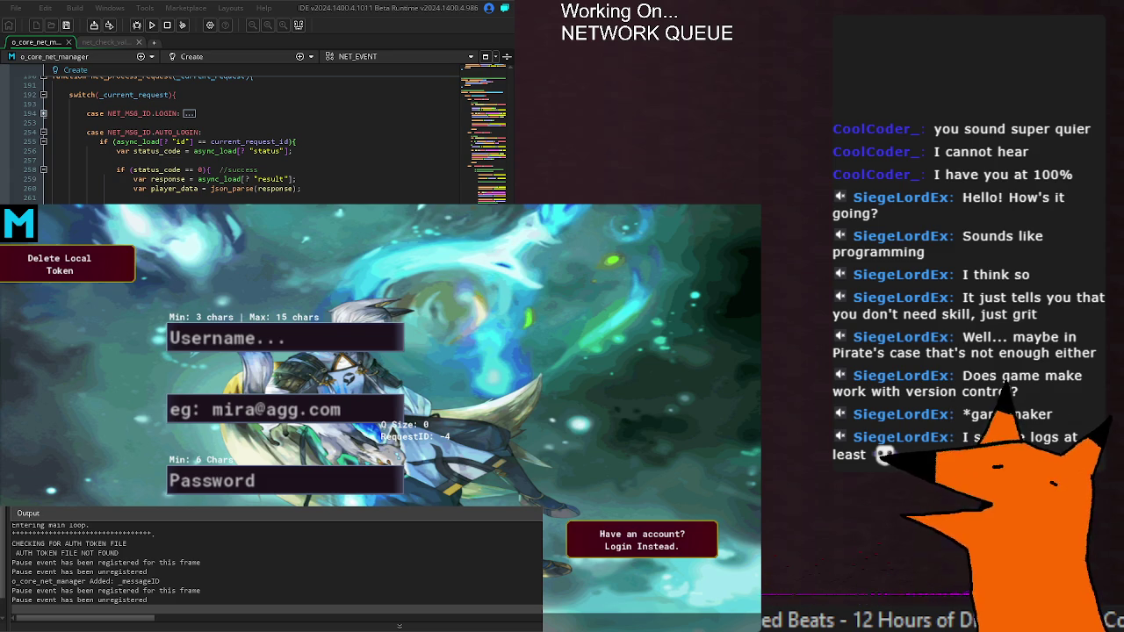
pyautogui.scroll(5, 254, 140)
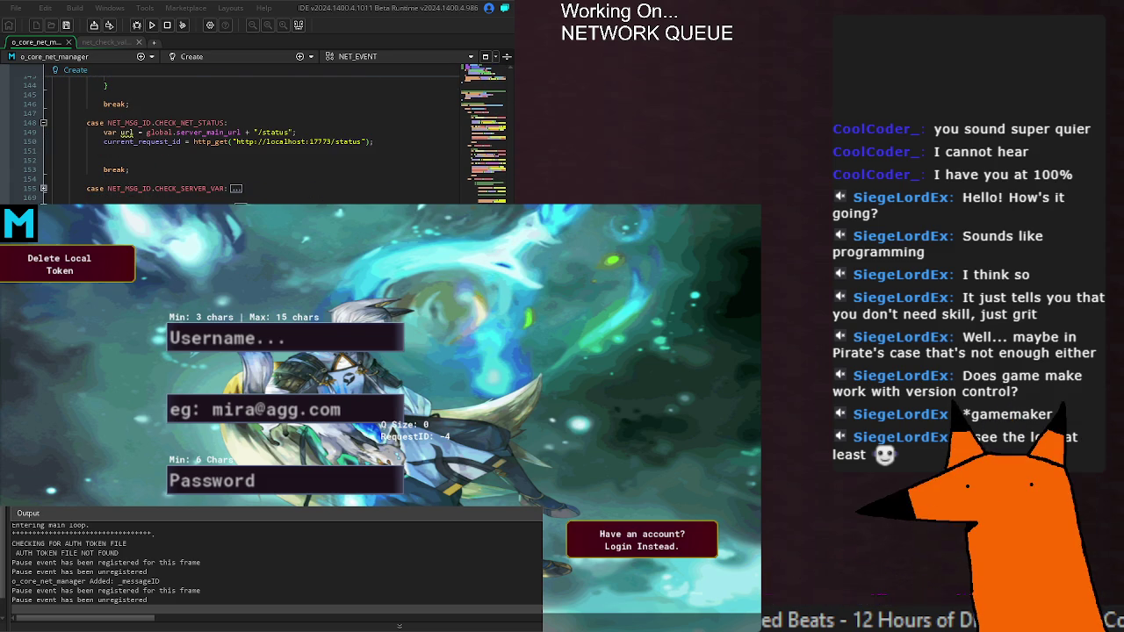
pyautogui.scroll(5, 255, 141)
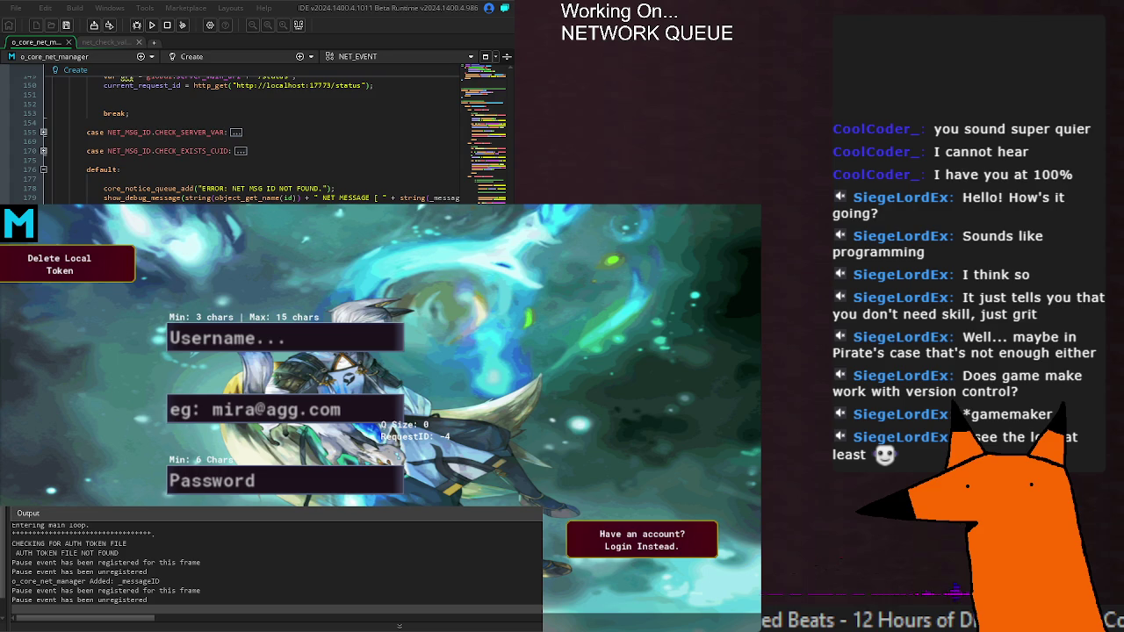
pyautogui.scroll(-10, 254, 140)
pyautogui.click(351, 197)
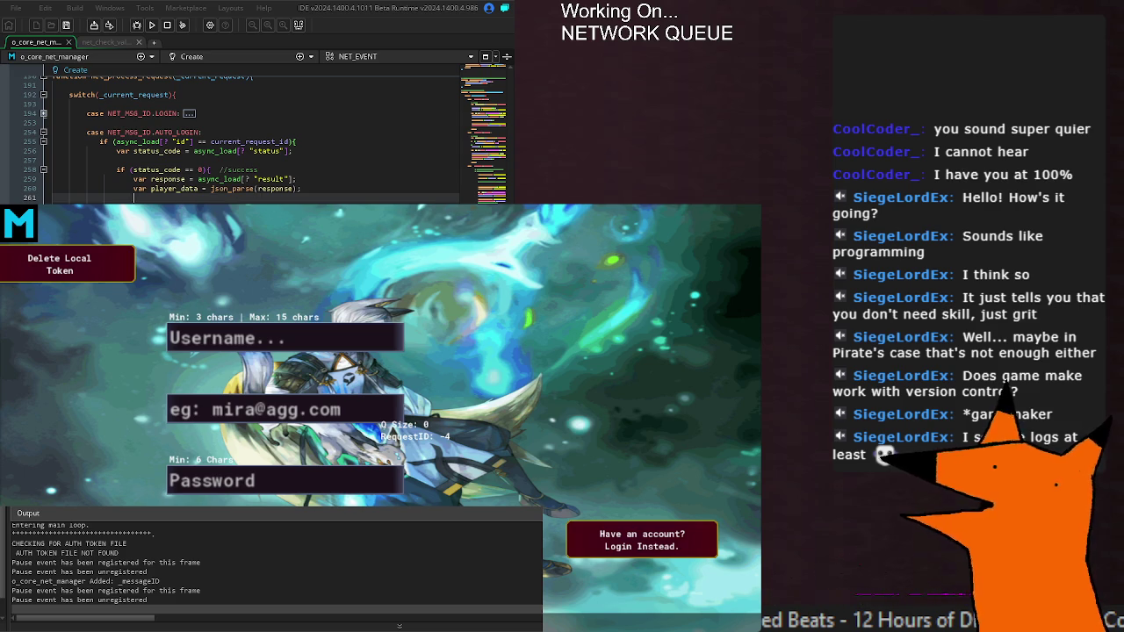
pyautogui.scroll(-4, 263, 136)
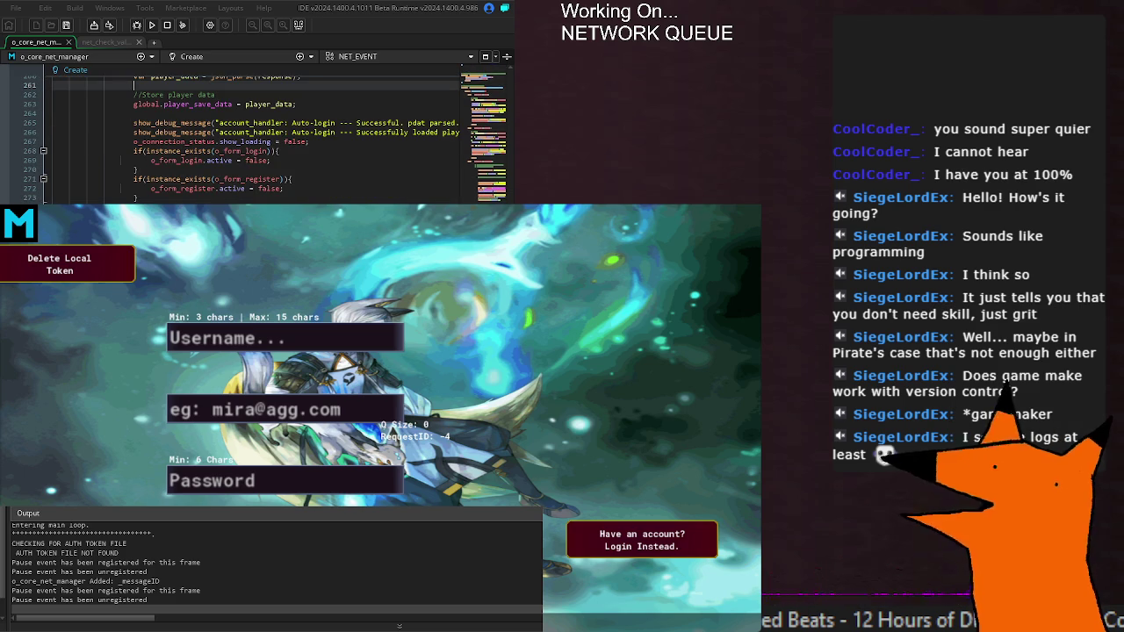
pyautogui.scroll(-2, 264, 136)
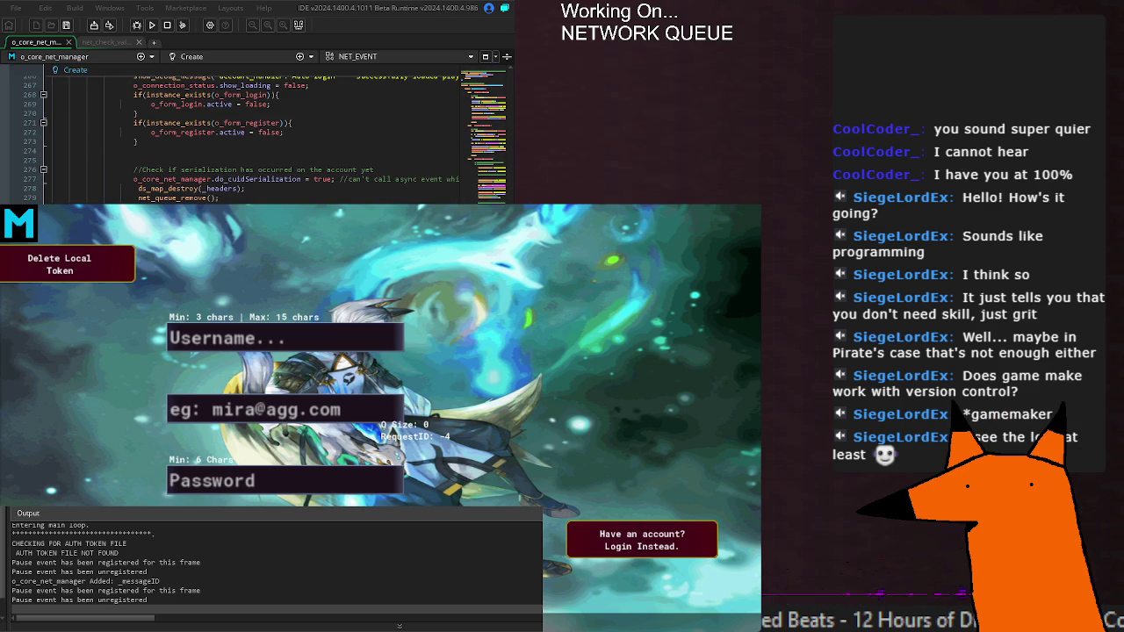
pyautogui.scroll(20, 263, 137)
pyautogui.scroll(-20, 264, 137)
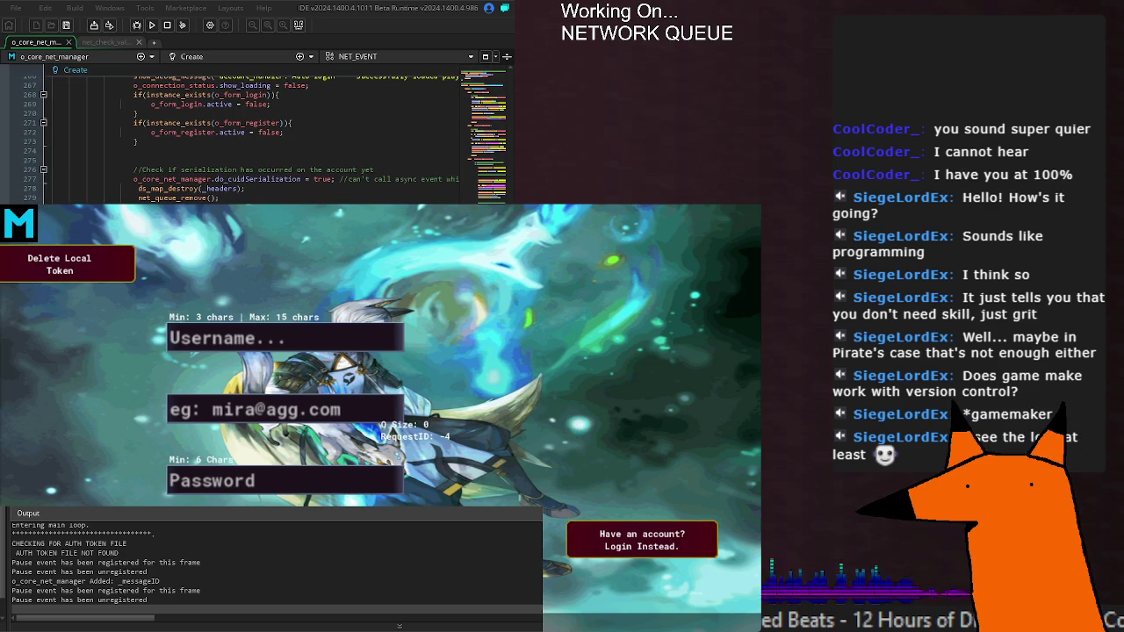
# Comment out the current_request_id reset on line 51 of net_queue_remove and rerun the game.
pyautogui.press('F12')
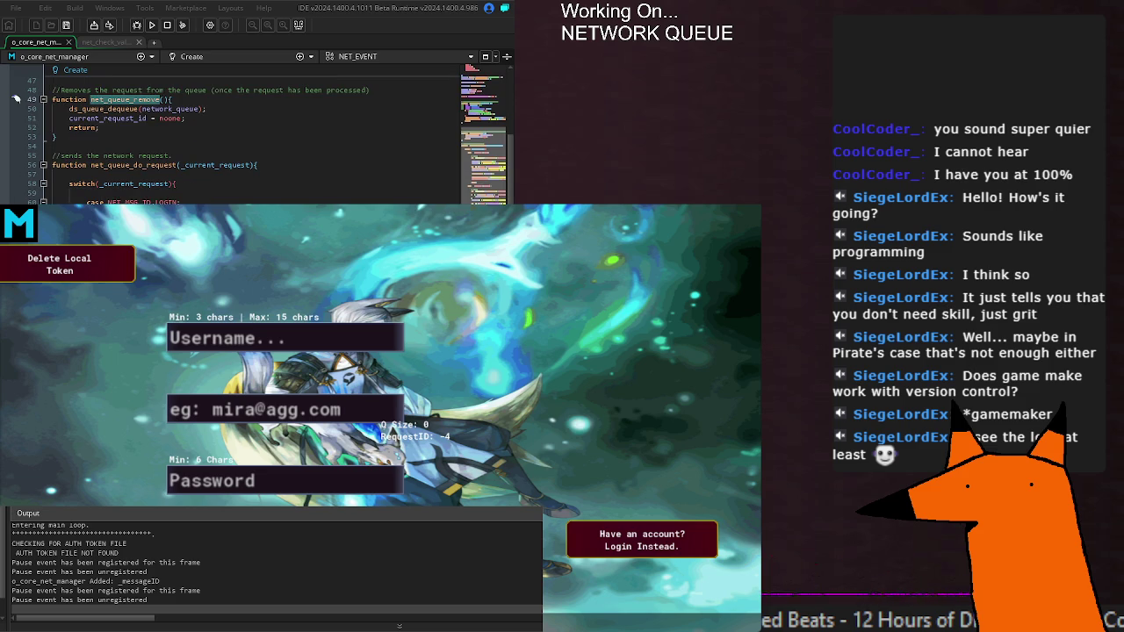
pyautogui.click(196, 118)
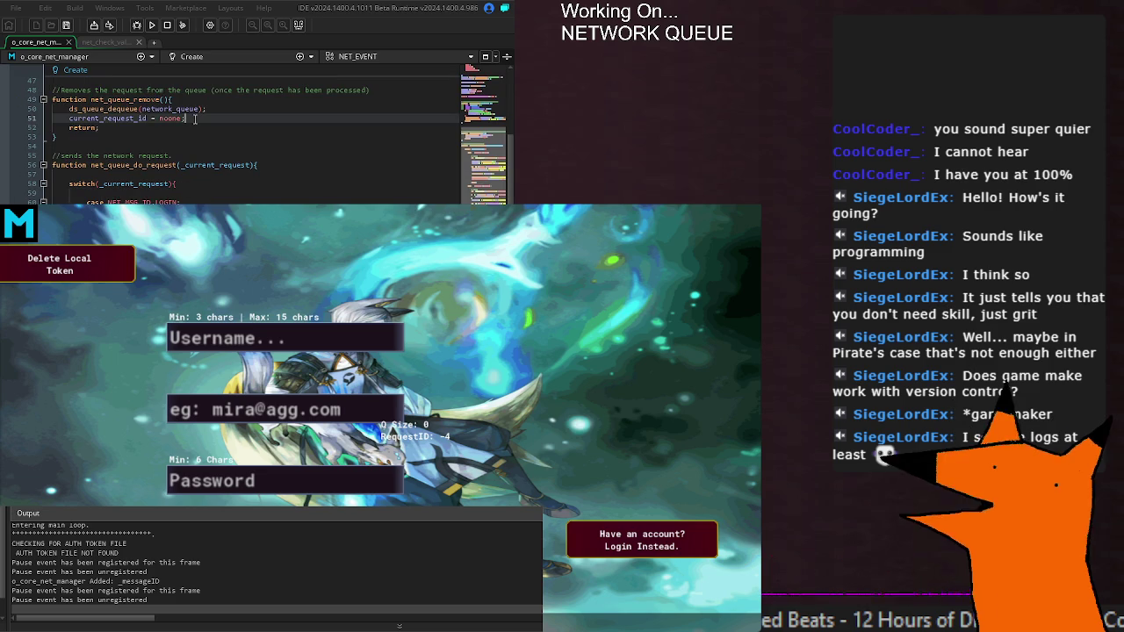
pyautogui.doubleClick(84, 118)
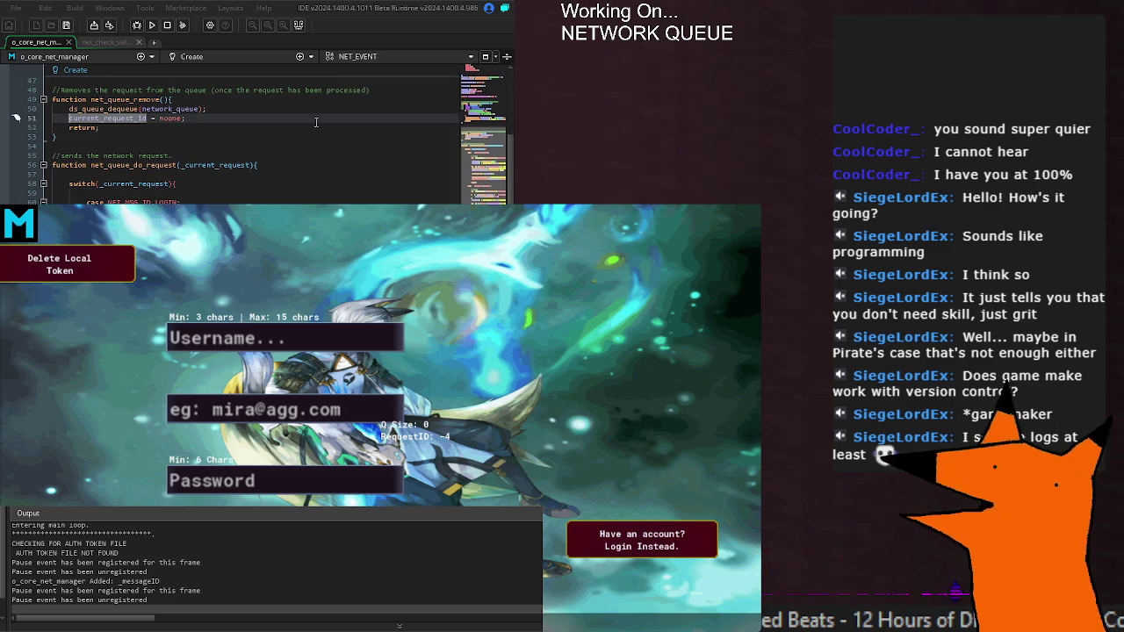
pyautogui.press('Left')
pyautogui.write('//')
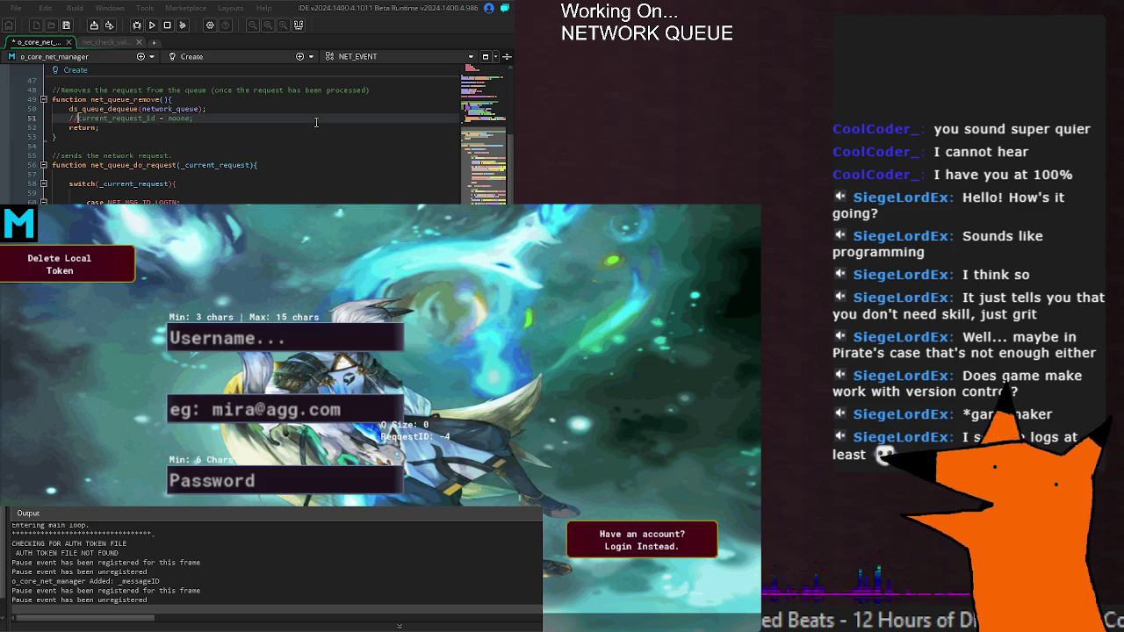
pyautogui.click(151, 26)
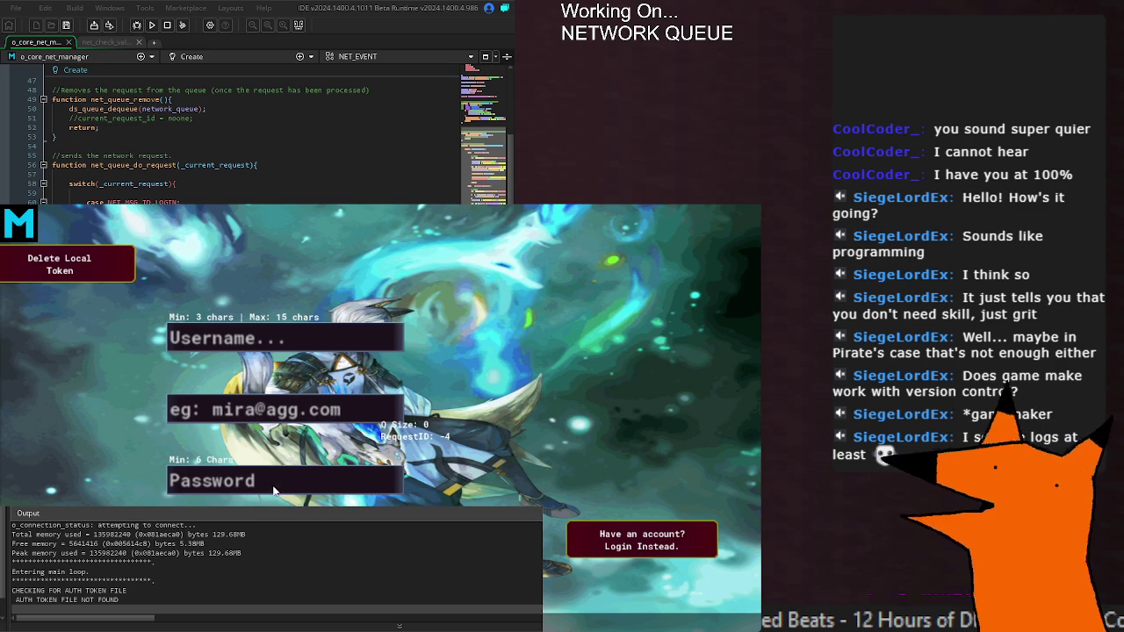
# Submit the login form in the running game, triggering the unset token variable error.
pyautogui.press('Return')
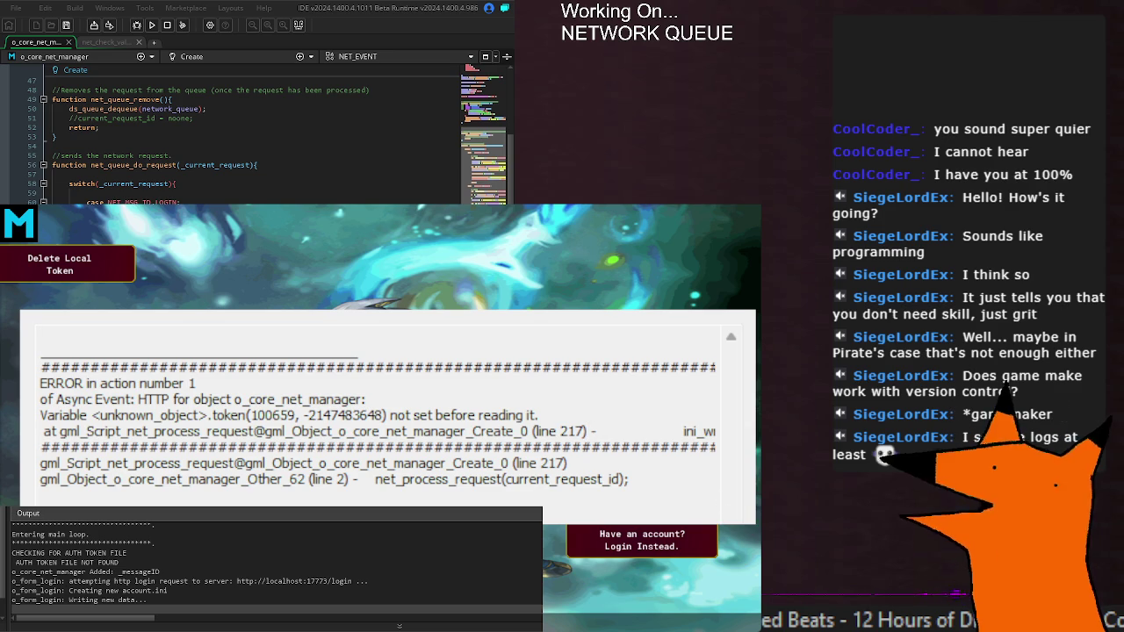
pyautogui.scroll(-10, 255, 141)
pyautogui.scroll(-15, 254, 141)
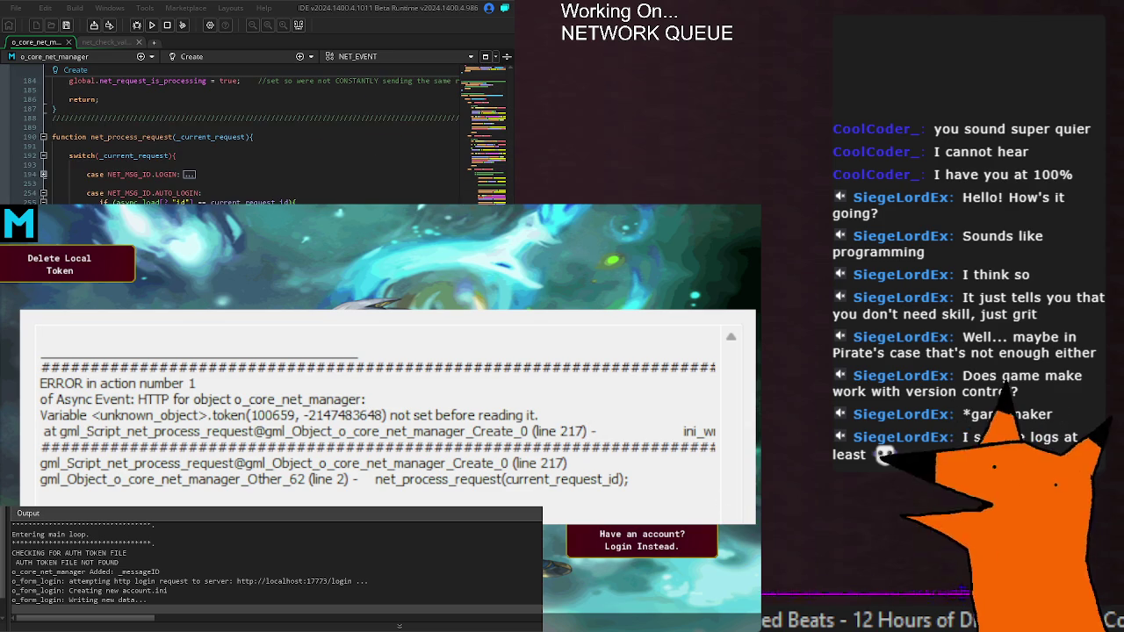
pyautogui.scroll(10, 255, 141)
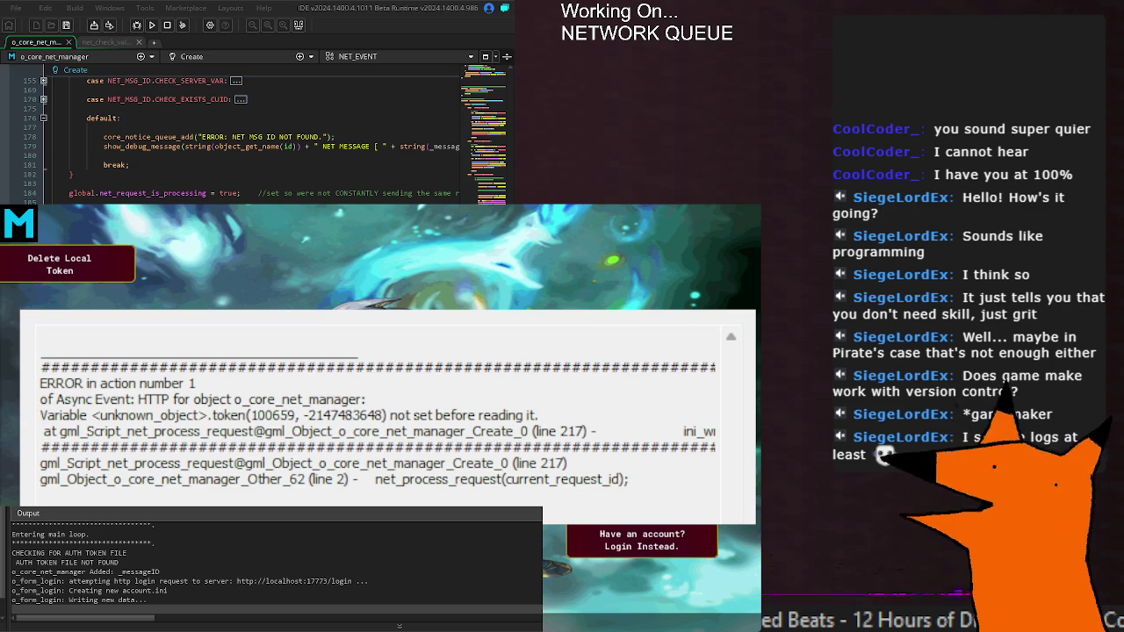
pyautogui.scroll(-10, 255, 140)
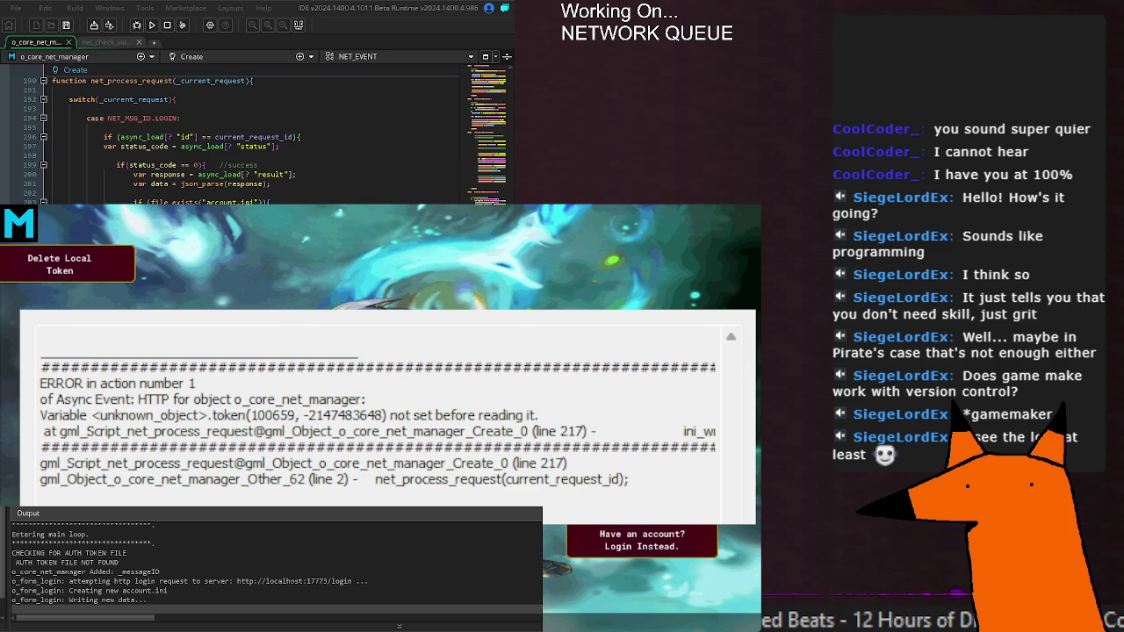
pyautogui.doubleClick(159, 183)
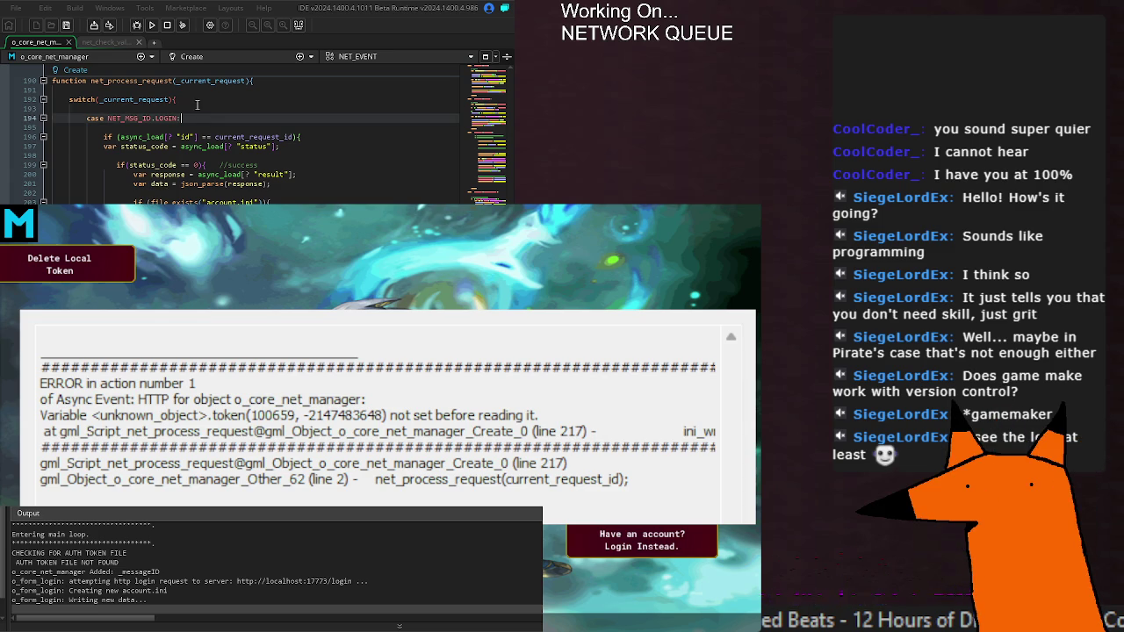
pyautogui.scroll(2, 197, 114)
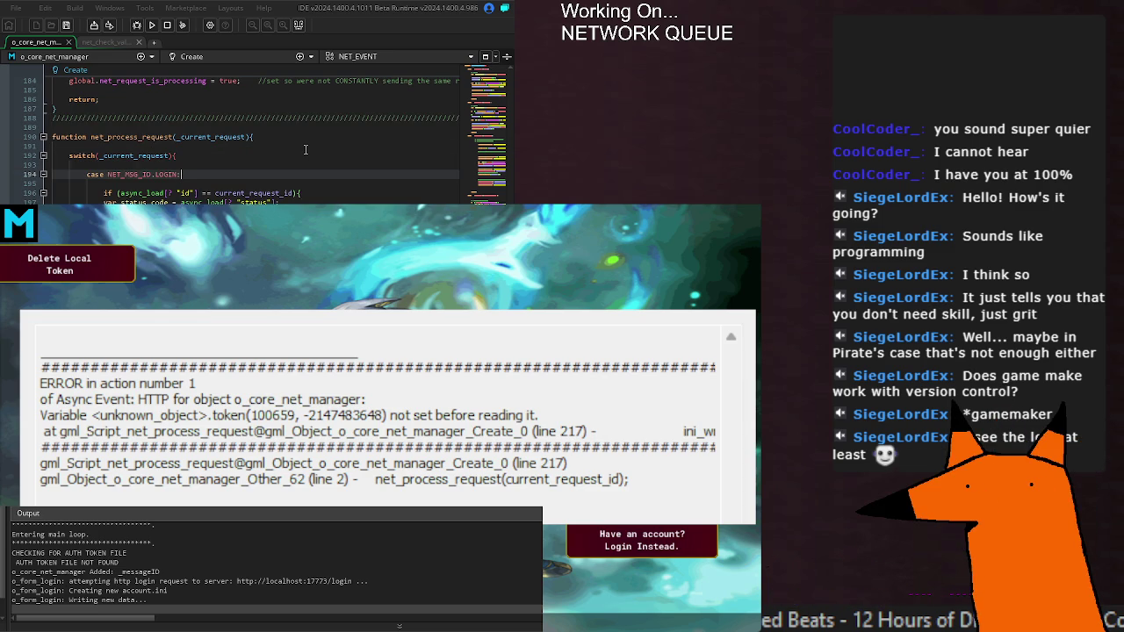
pyautogui.click(217, 146)
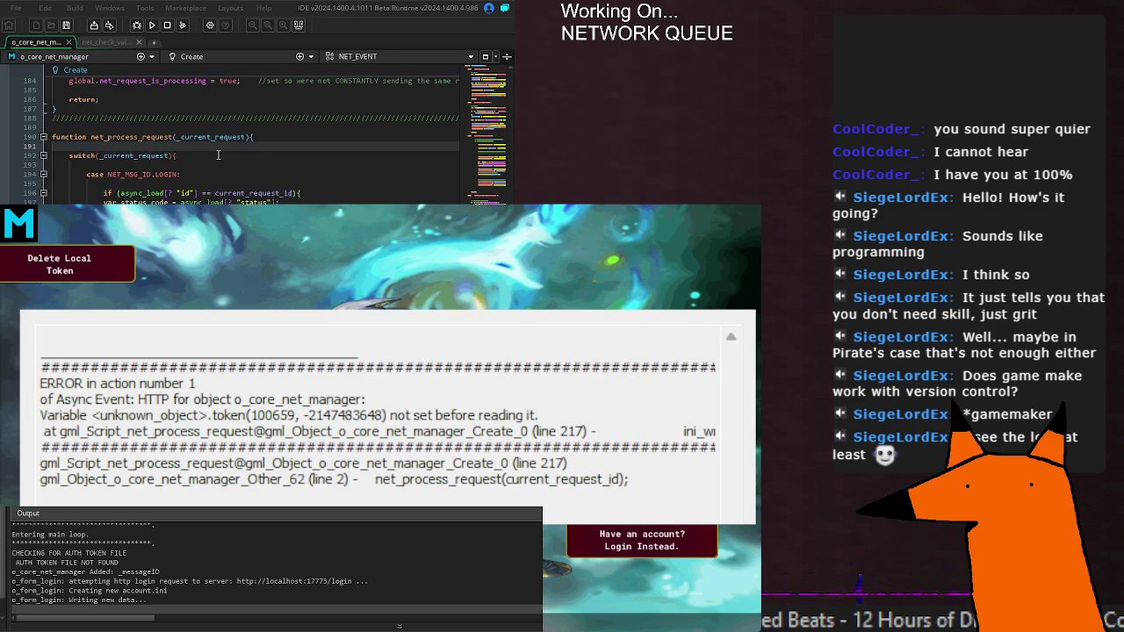
pyautogui.click(151, 193)
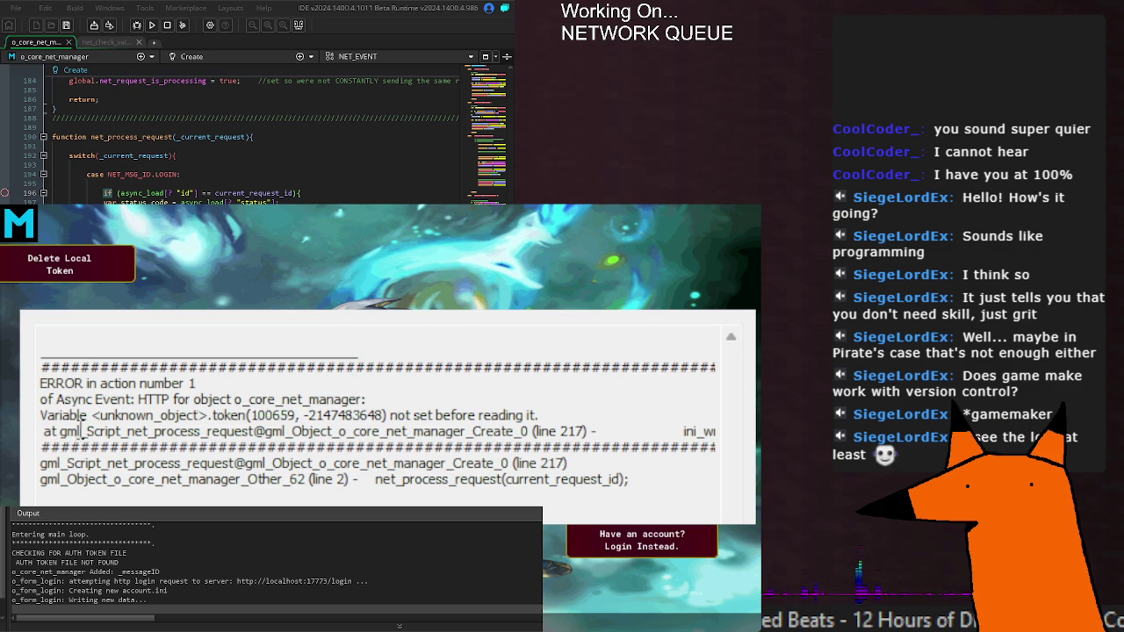
pyautogui.moveTo(69, 416)
pyautogui.mouseDown()
pyautogui.moveTo(595, 416)
pyautogui.moveTo(742, 439)
pyautogui.moveTo(623, 439)
pyautogui.mouseUp()
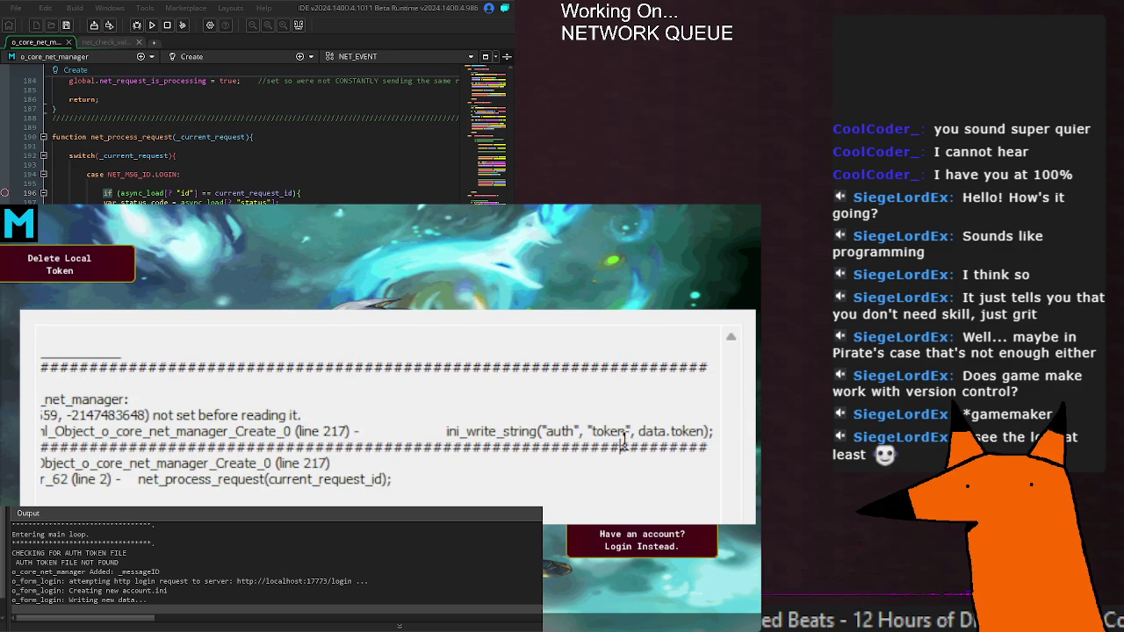
pyautogui.tripleClick(685, 431)
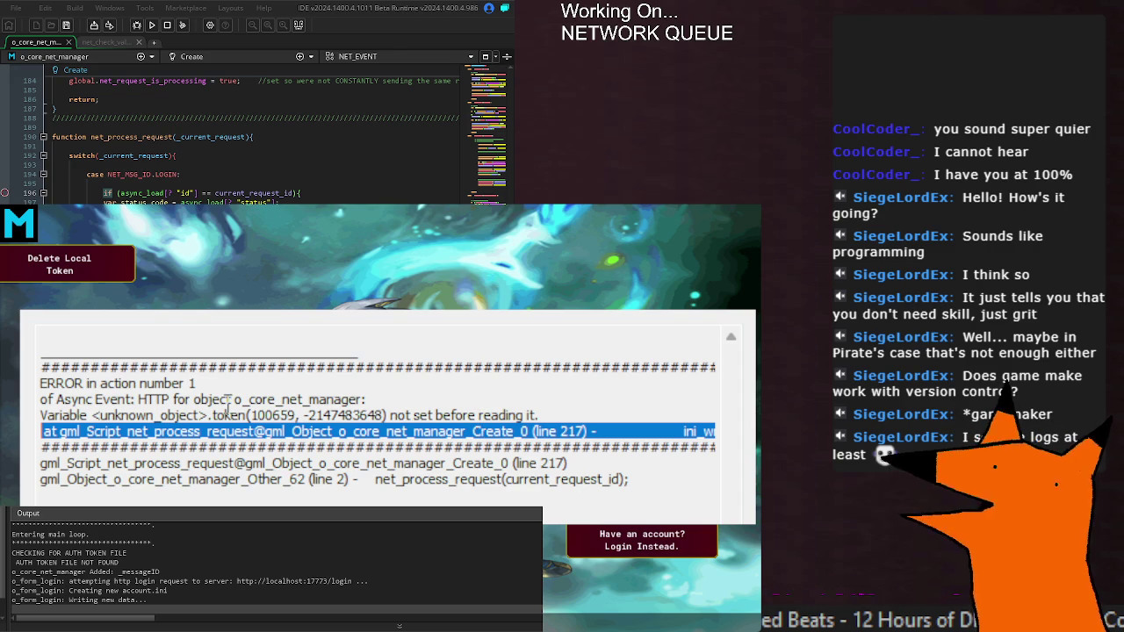
pyautogui.click(226, 436)
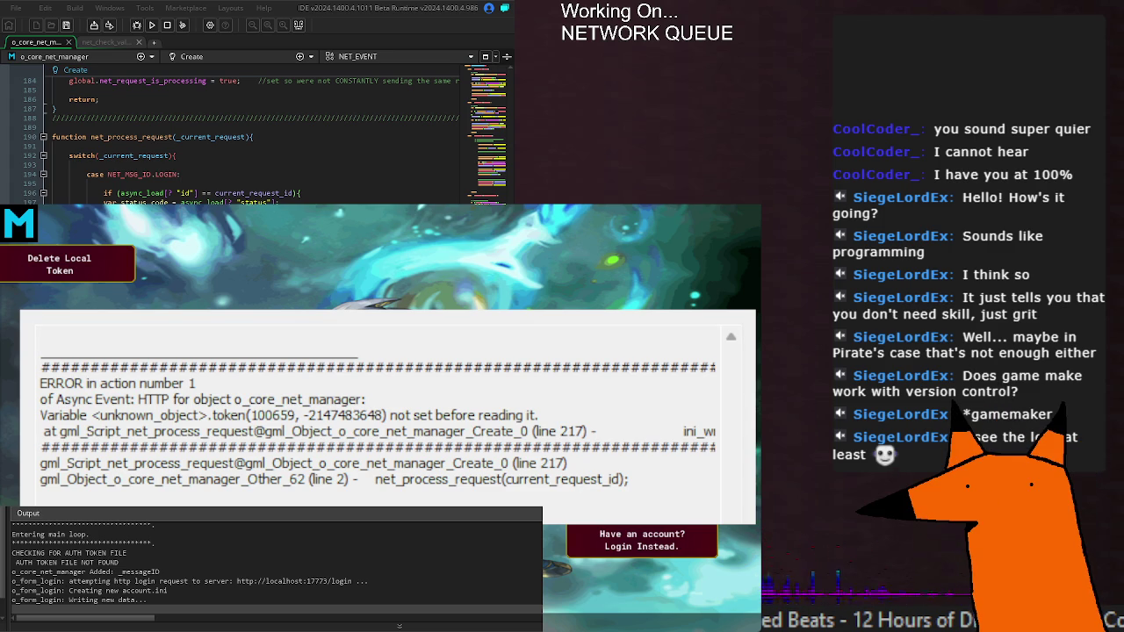
pyautogui.scroll(4, 255, 132)
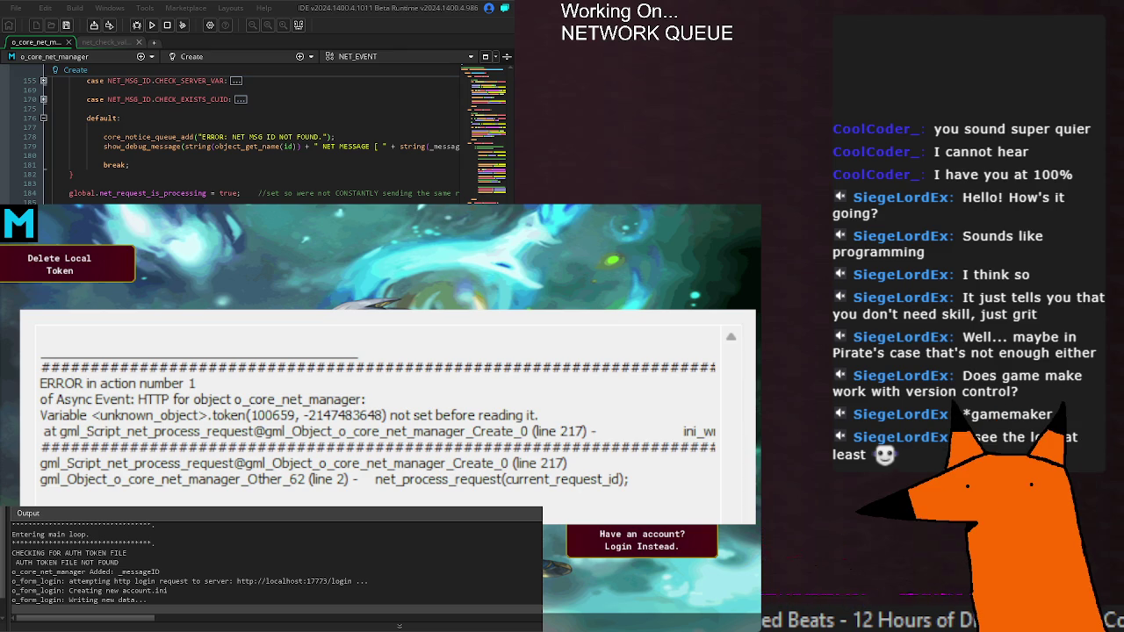
# Stop the crashed game and cut registration handling lines 310–320 out of the REGISTER case.
pyautogui.click(377, 432)
pyautogui.press('Escape')
pyautogui.scroll(-10, 255, 175)
pyautogui.scroll(-3, 254, 176)
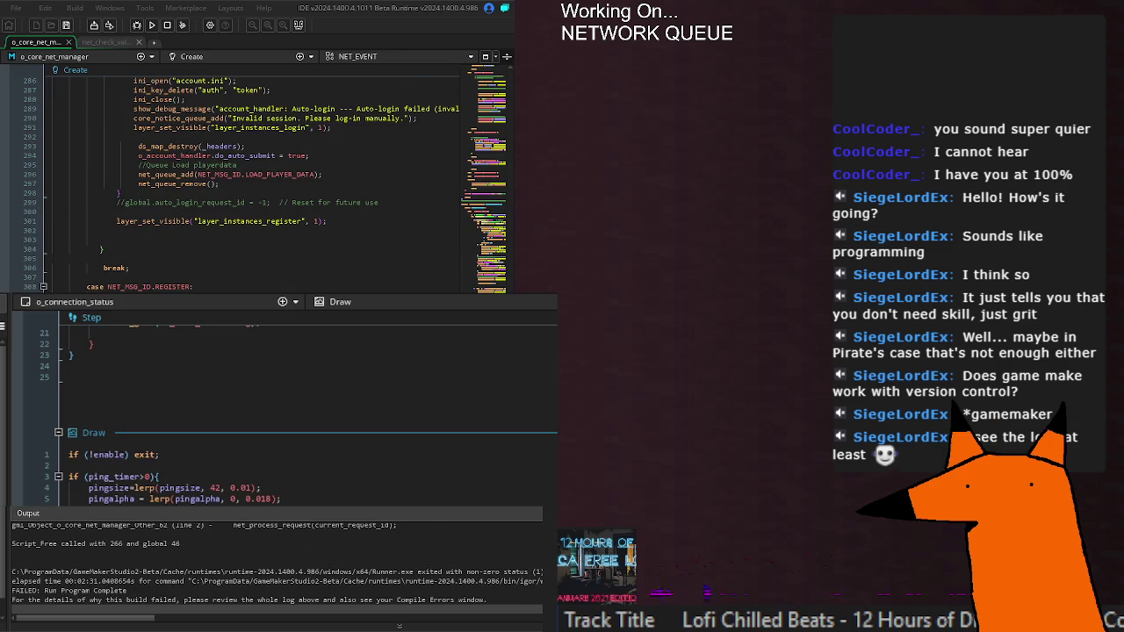
pyautogui.scroll(-4, 106, 192)
pyautogui.moveTo(105, 192); pyautogui.dragTo(260, 288)
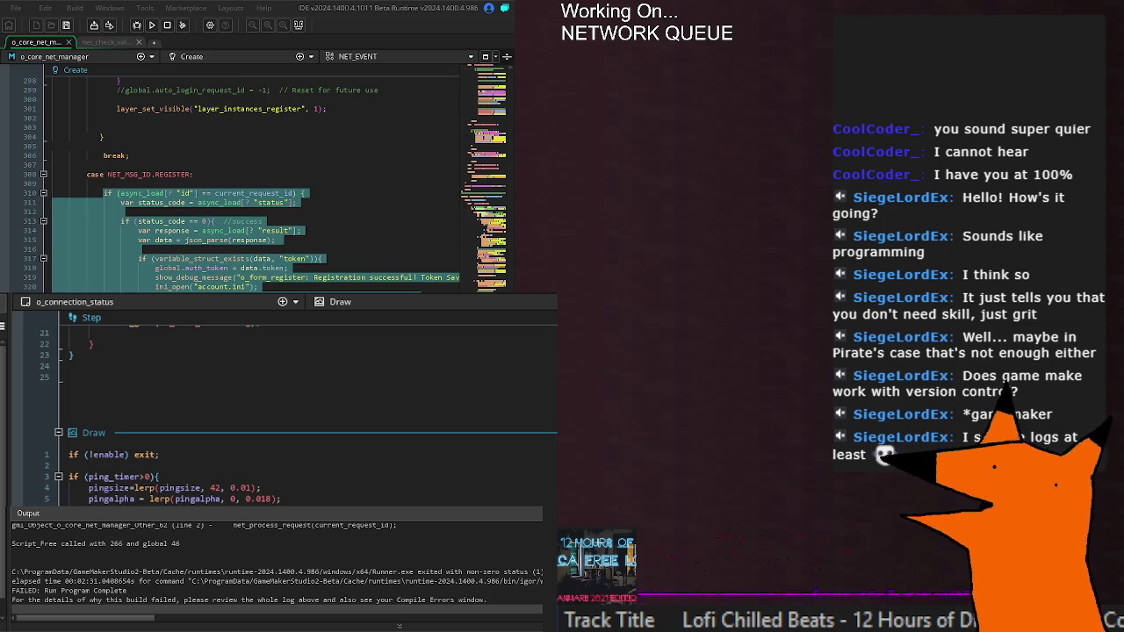
pyautogui.hotkey('ctrl', 'x')
pyautogui.scroll(20, 255, 176)
pyautogui.click(70, 94)
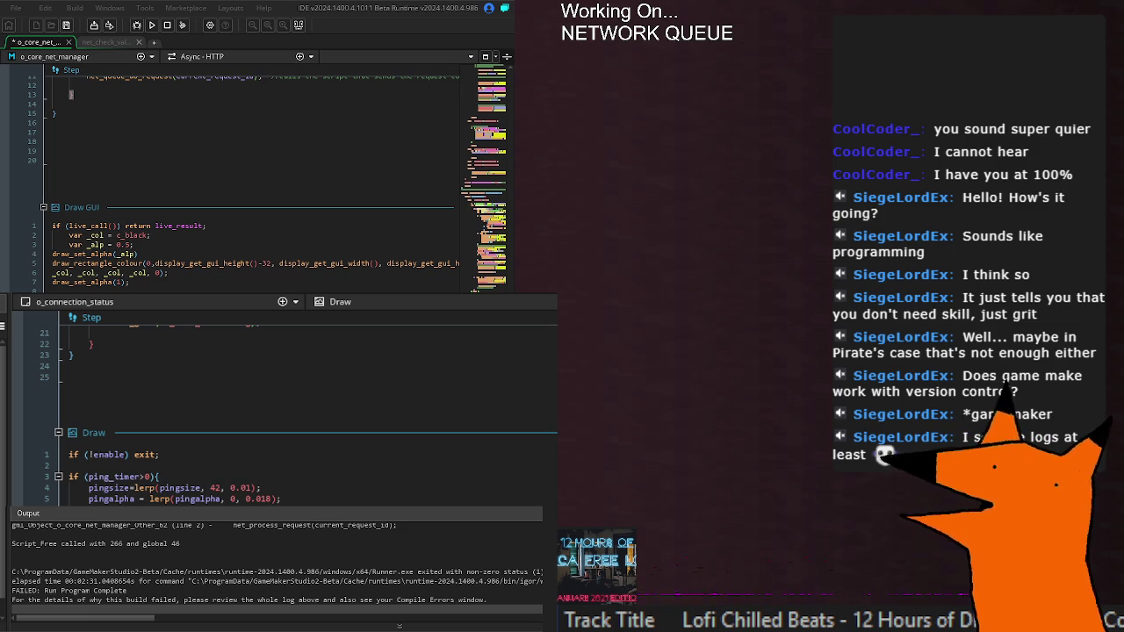
# Highlight the current_request_id uses in the Async - HTTP event and place the caret at line 12.
pyautogui.scroll(-10, 255, 176)
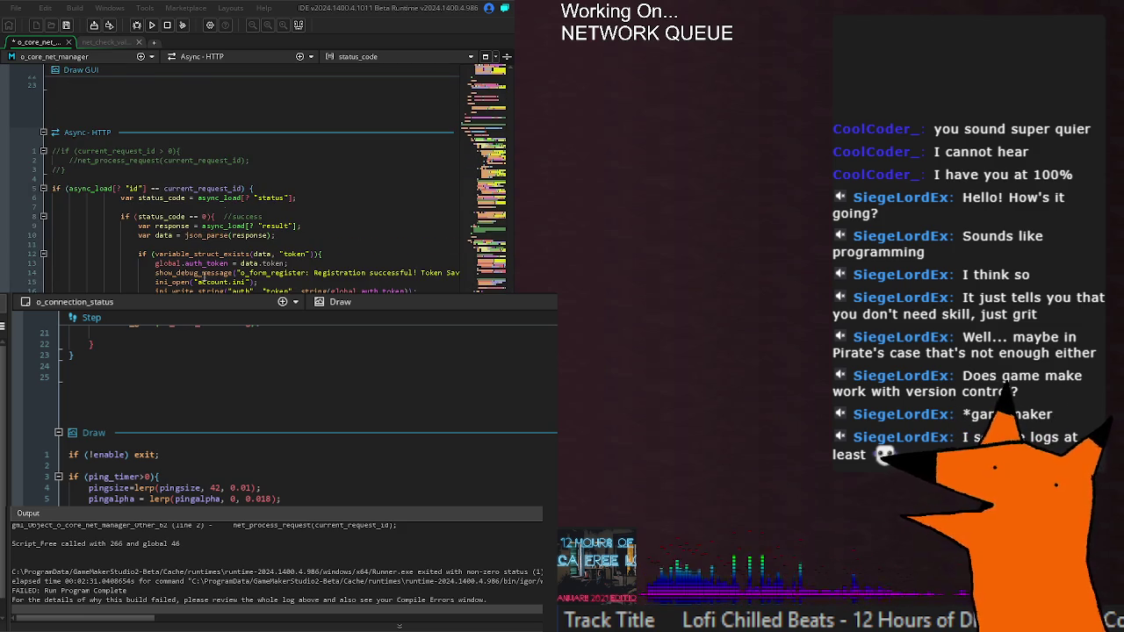
pyautogui.doubleClick(211, 188)
pyautogui.click(274, 186)
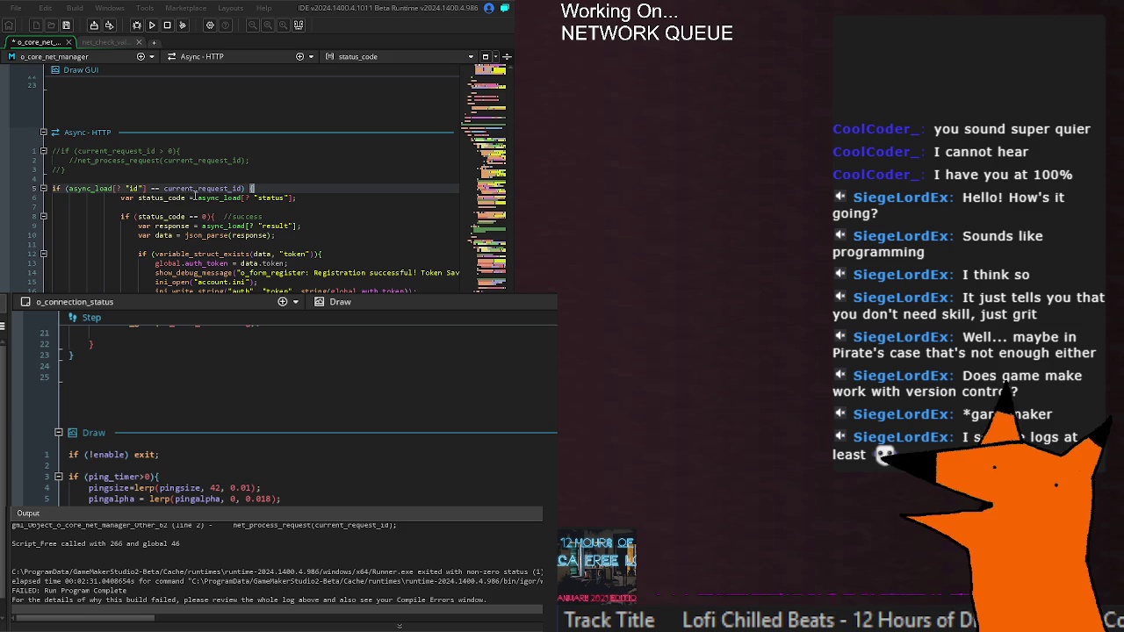
pyautogui.doubleClick(202, 188)
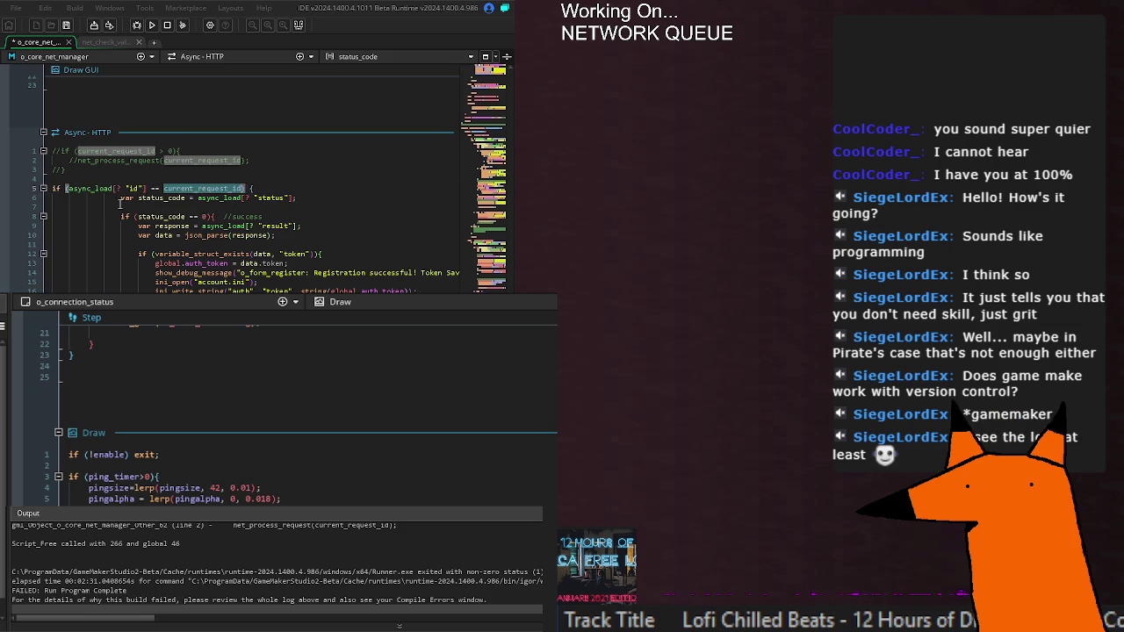
pyautogui.click(327, 188)
pyautogui.click(328, 253)
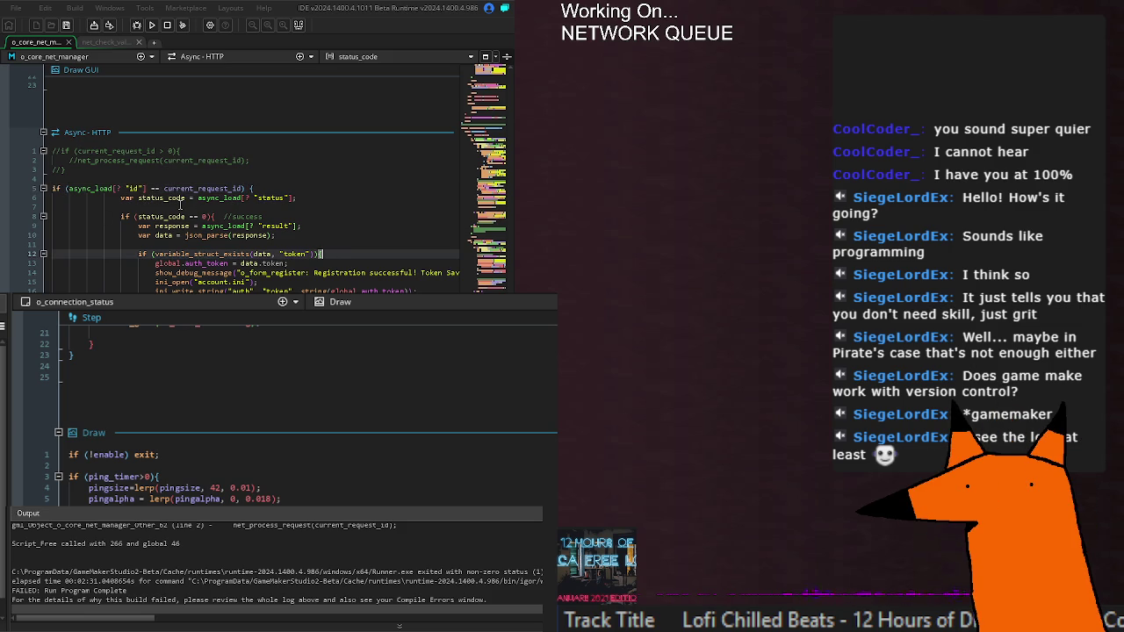
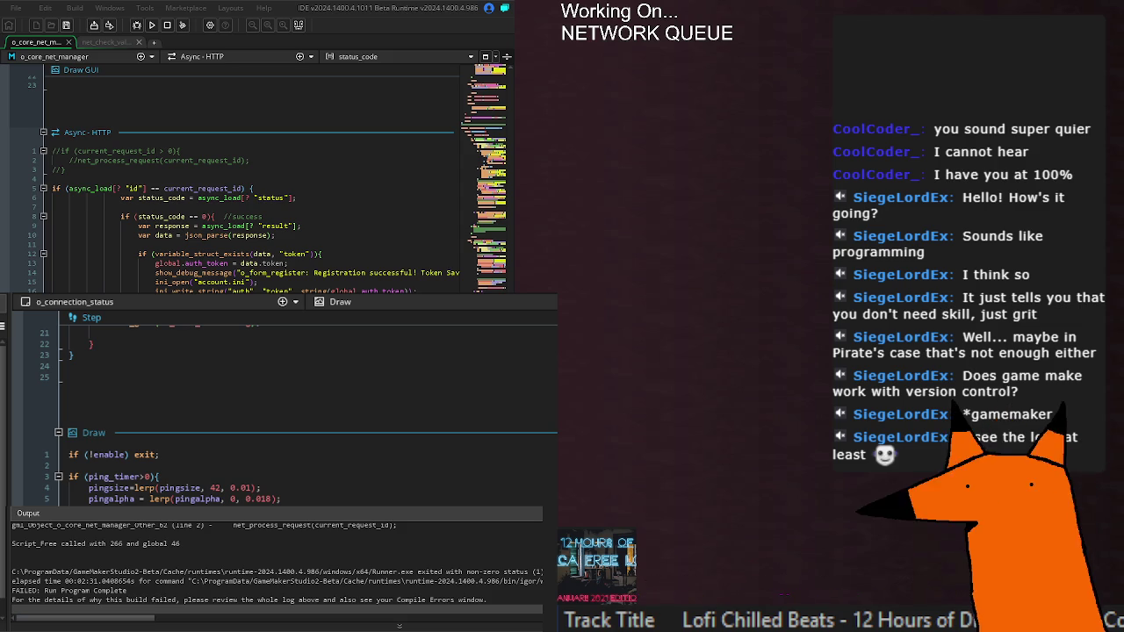
# Build and run the login/registration game, then place the caret in the Async - HTTP code.
pyautogui.click(152, 25)
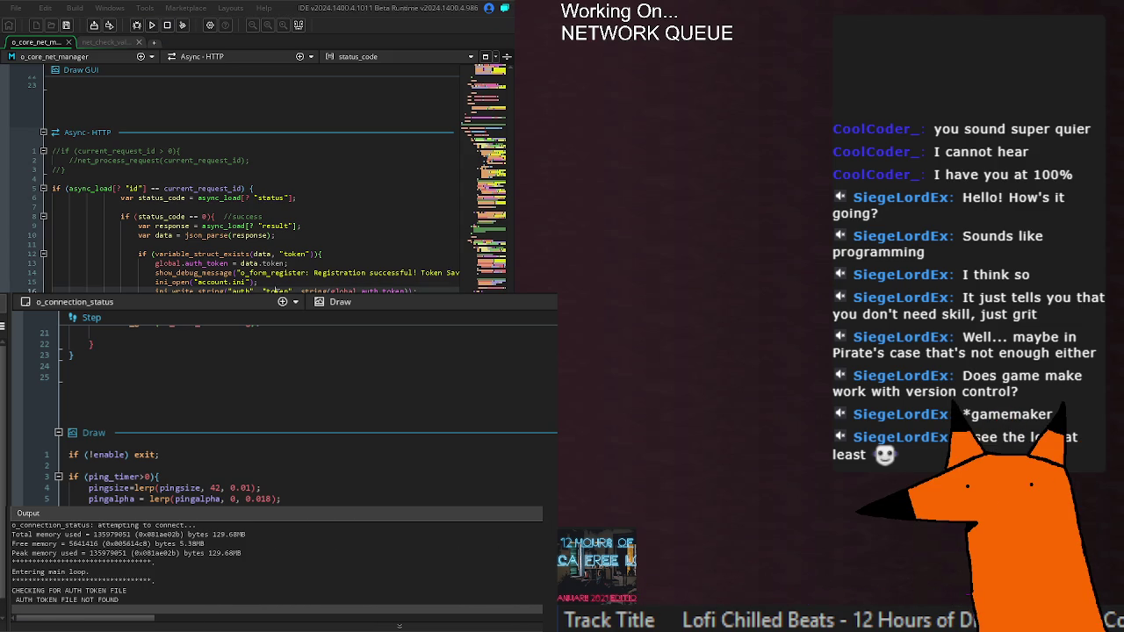
pyautogui.click(219, 248)
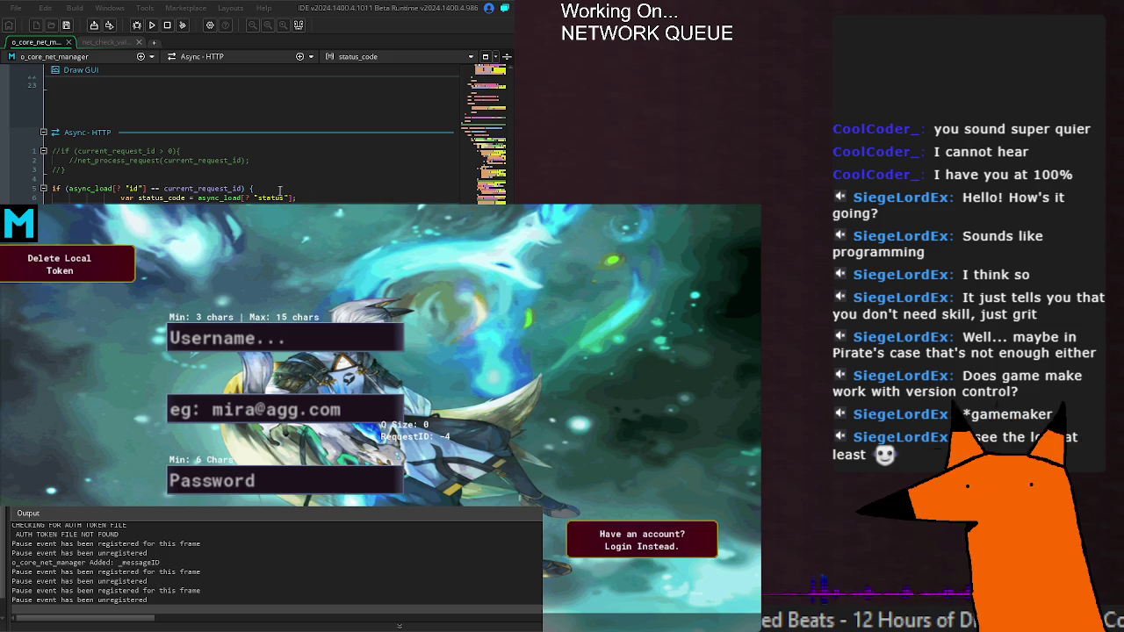
# Inspect the async_load id check on lines 5–6, then relaunch the game as a debug build.
pyautogui.moveTo(52, 188); pyautogui.dragTo(298, 197)
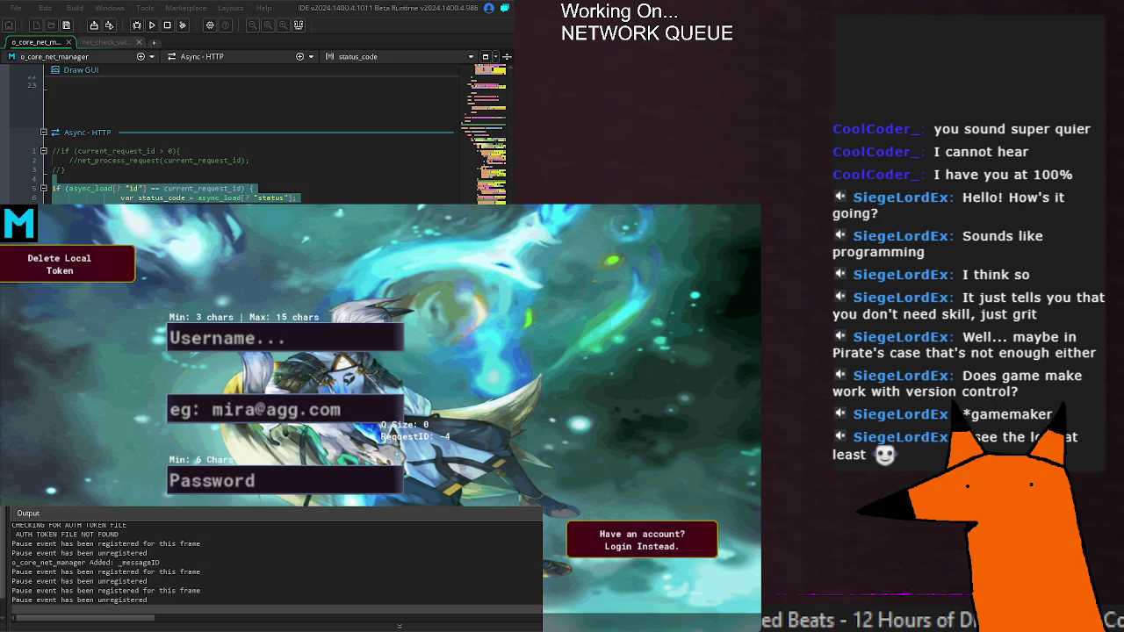
pyautogui.click(299, 197)
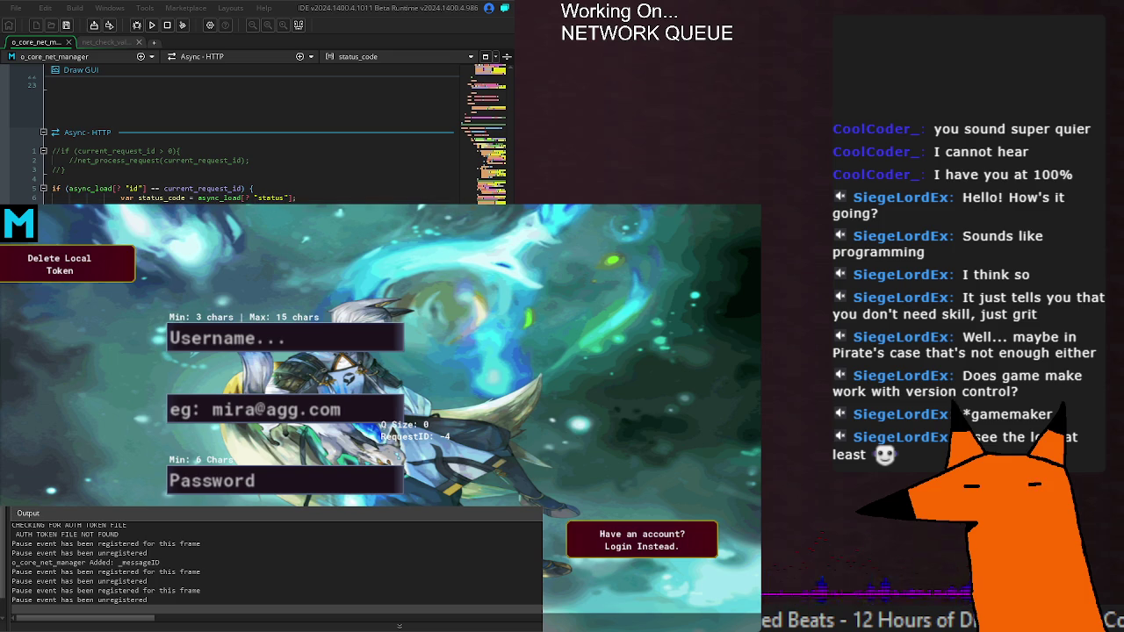
pyautogui.click(220, 198)
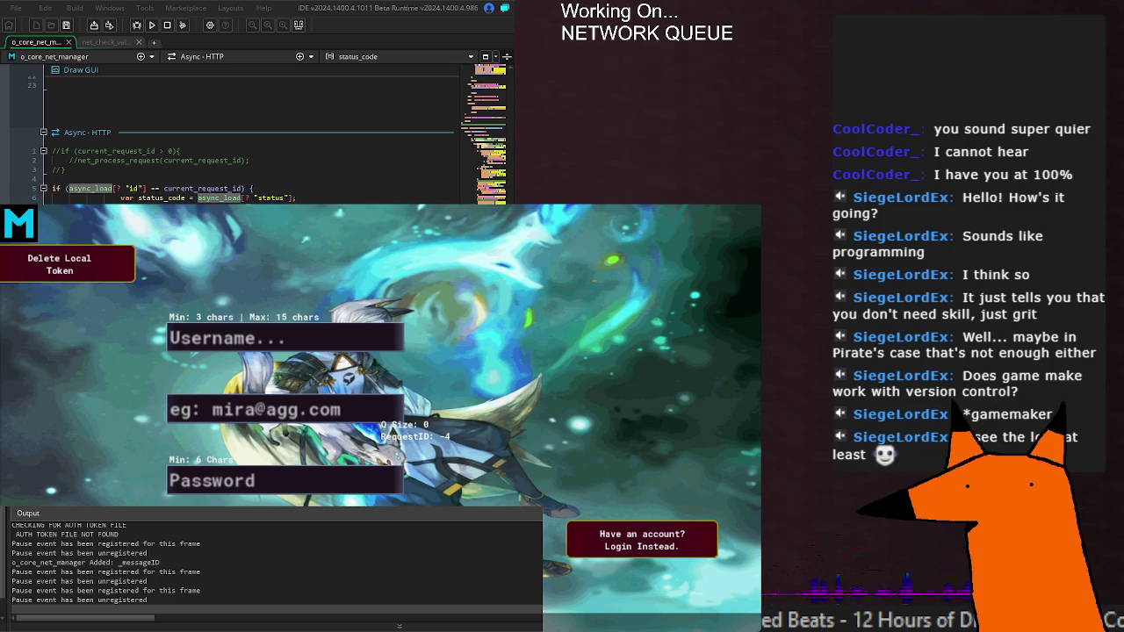
pyautogui.click(136, 24)
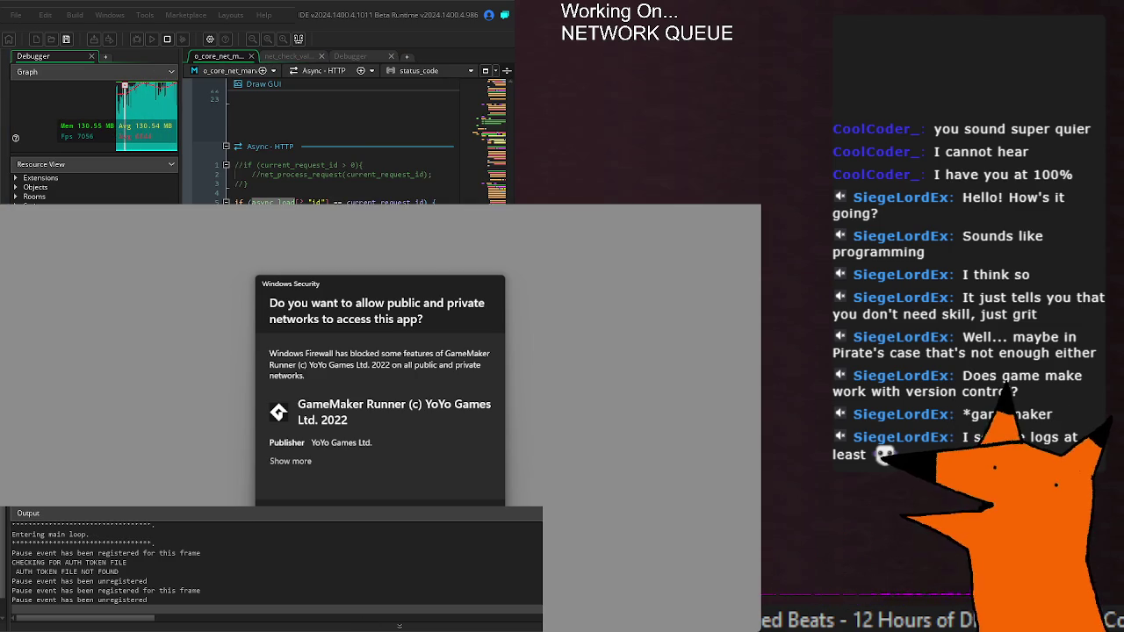
# Put a breakpoint beside line 5's async_load id check and bring up async_load's context options.
pyautogui.scroll(3, 224, 178)
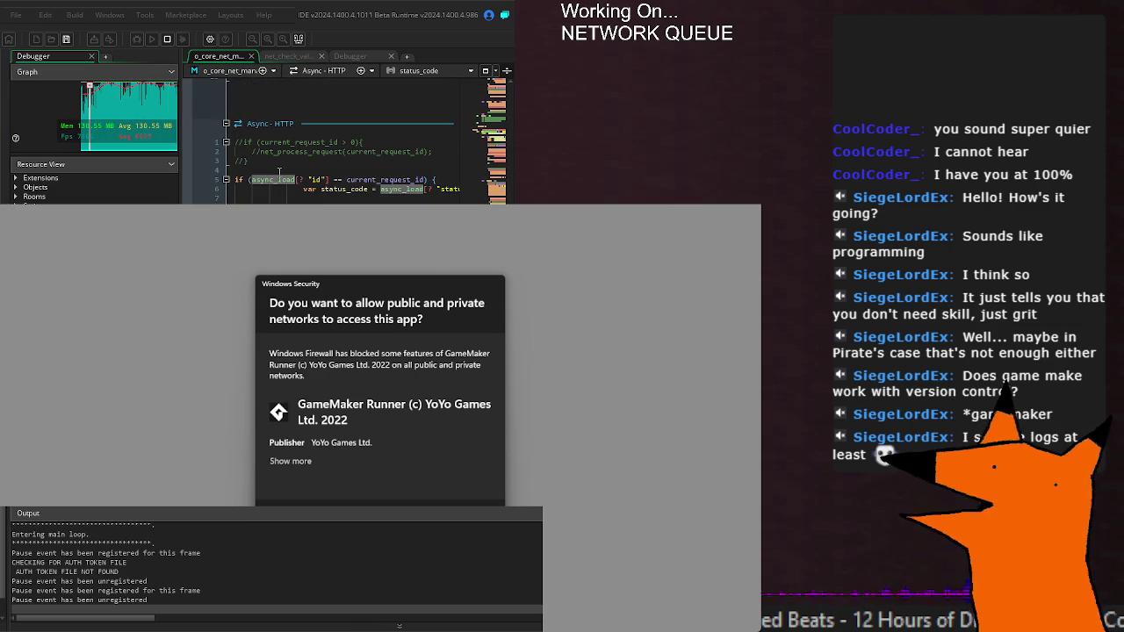
pyautogui.click(189, 183)
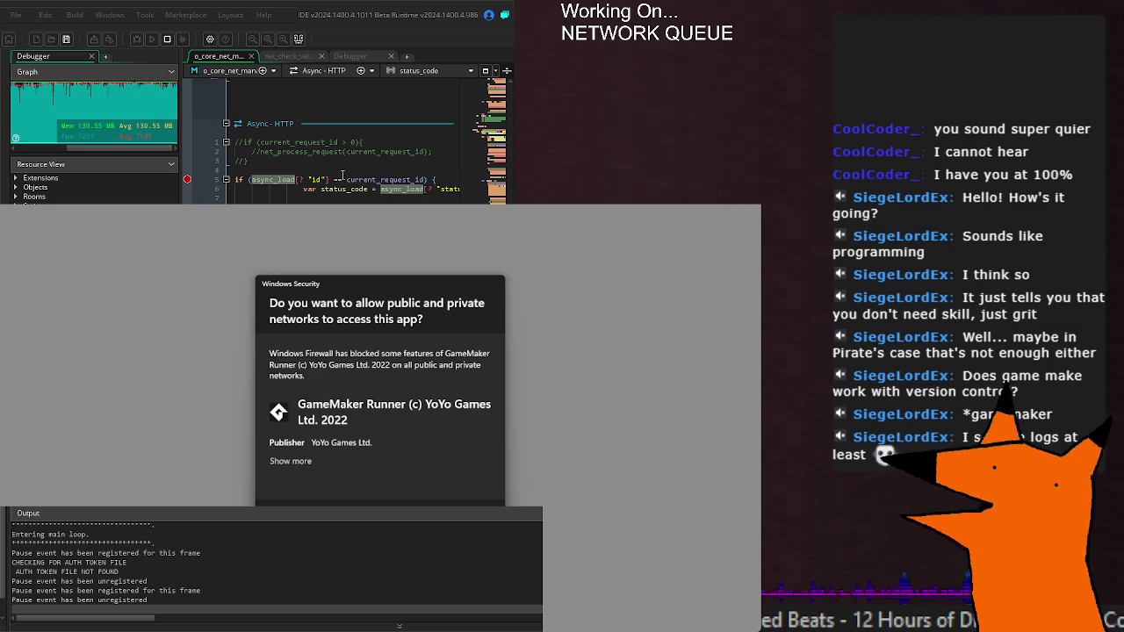
pyautogui.hscroll(5, 341, 178)
pyautogui.hscroll(-5, 339, 179)
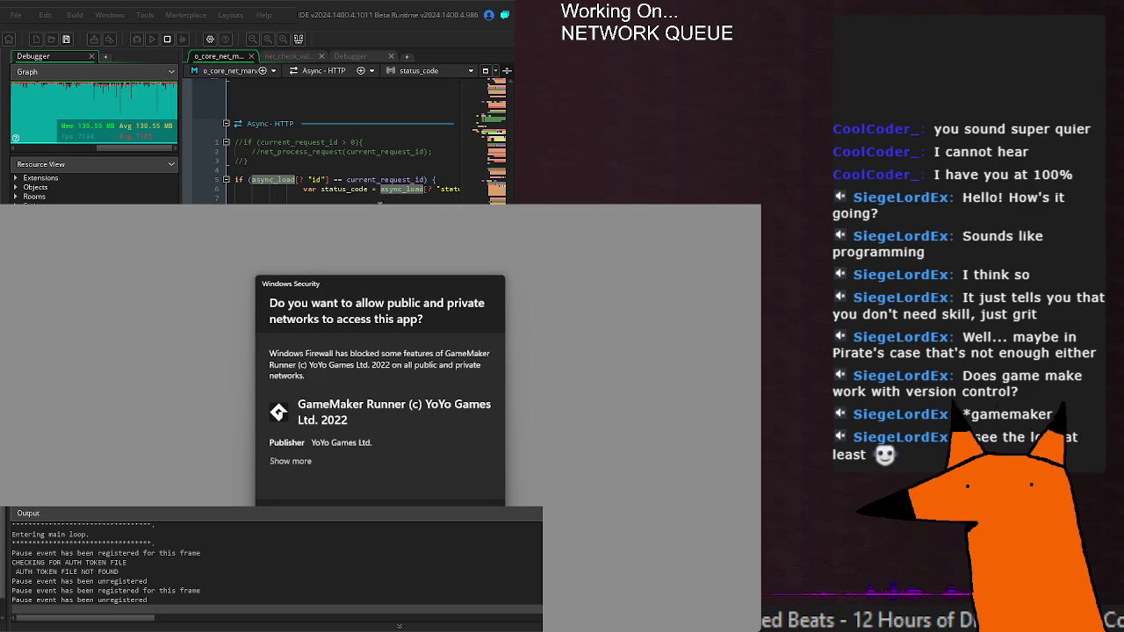
pyautogui.click(187, 188)
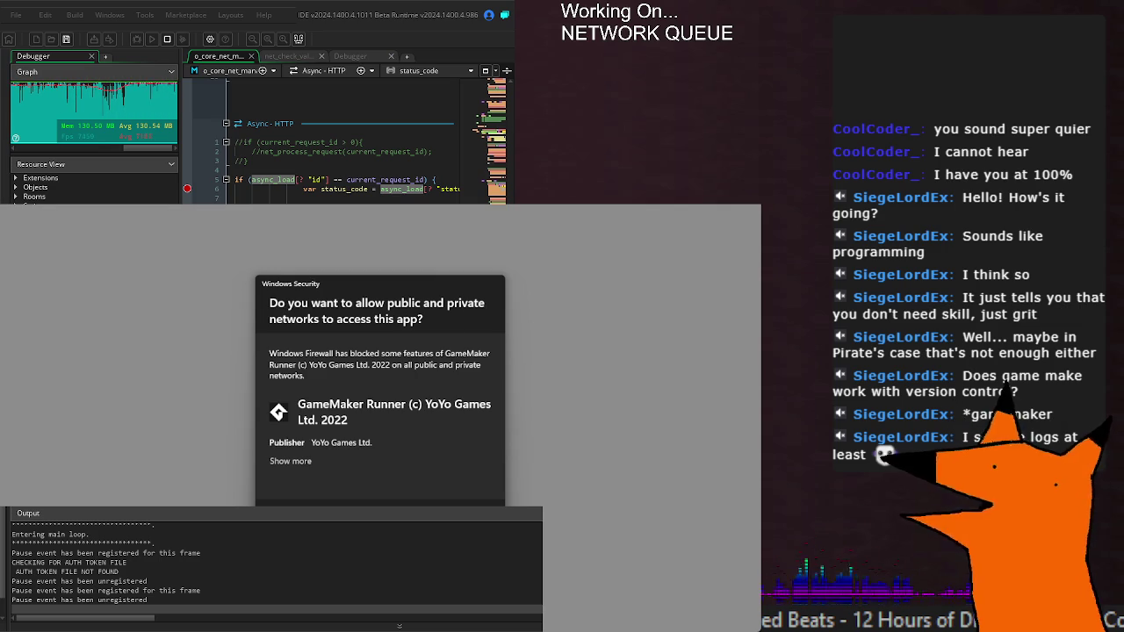
pyautogui.click(352, 172)
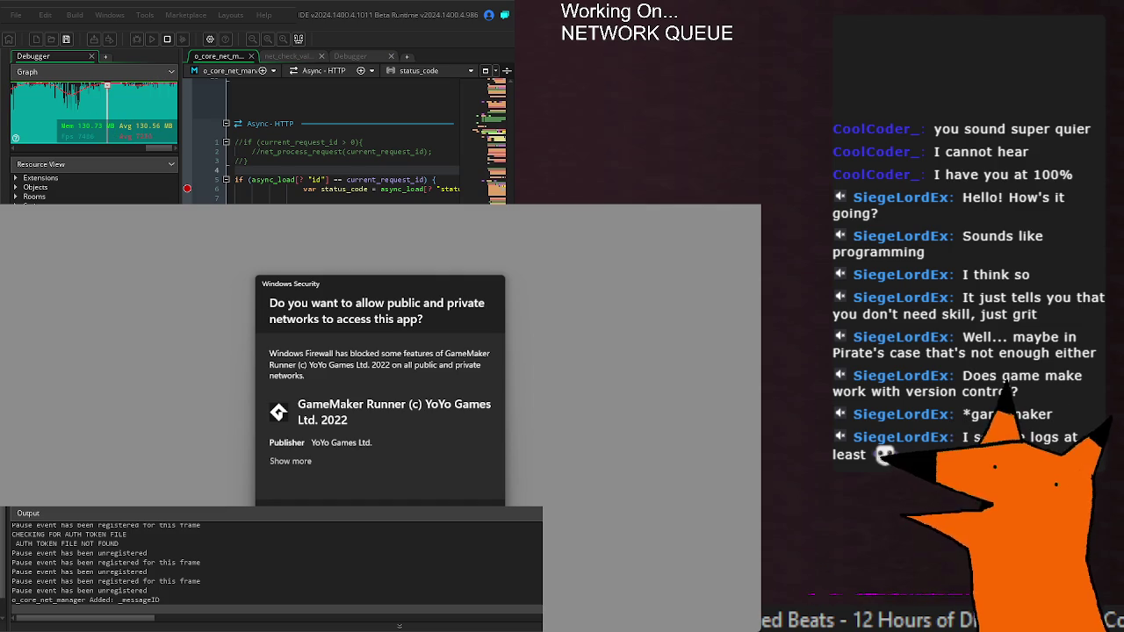
pyautogui.rightClick(294, 180)
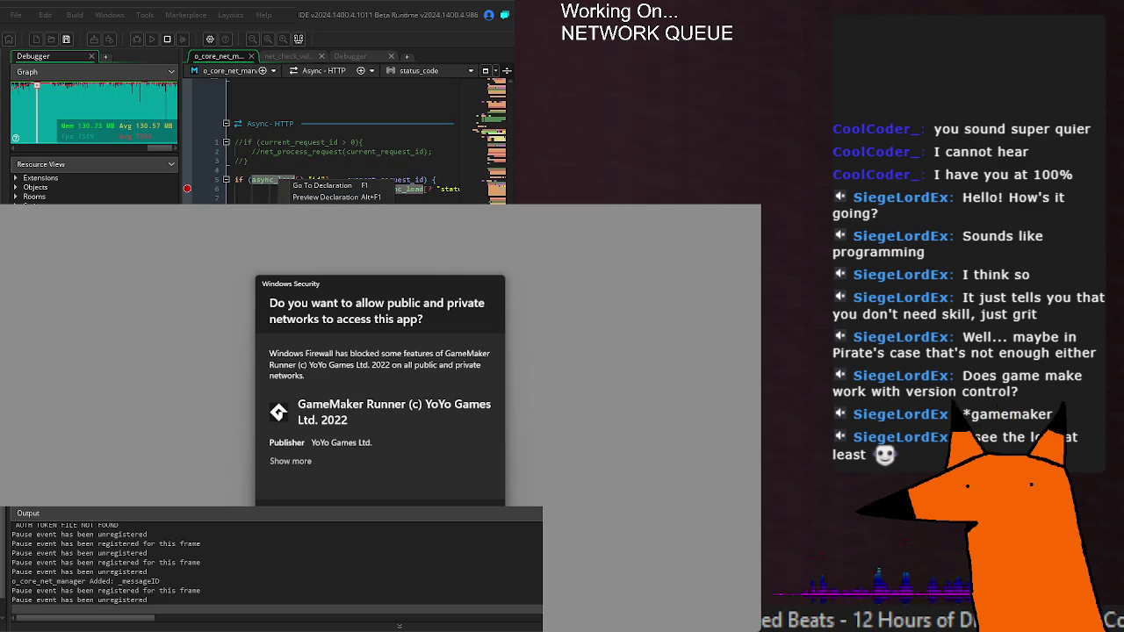
# Close the async_load context menu, scroll up to Draw GUI, and dismiss the firewall prompt with Escape.
pyautogui.click(263, 188)
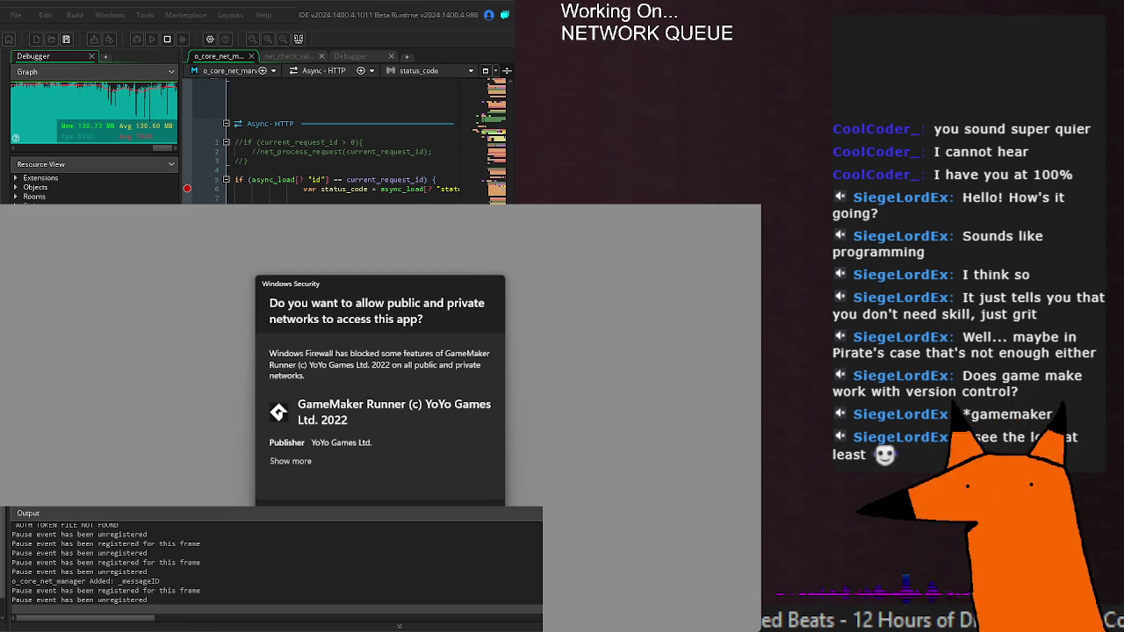
pyautogui.scroll(10, 342, 140)
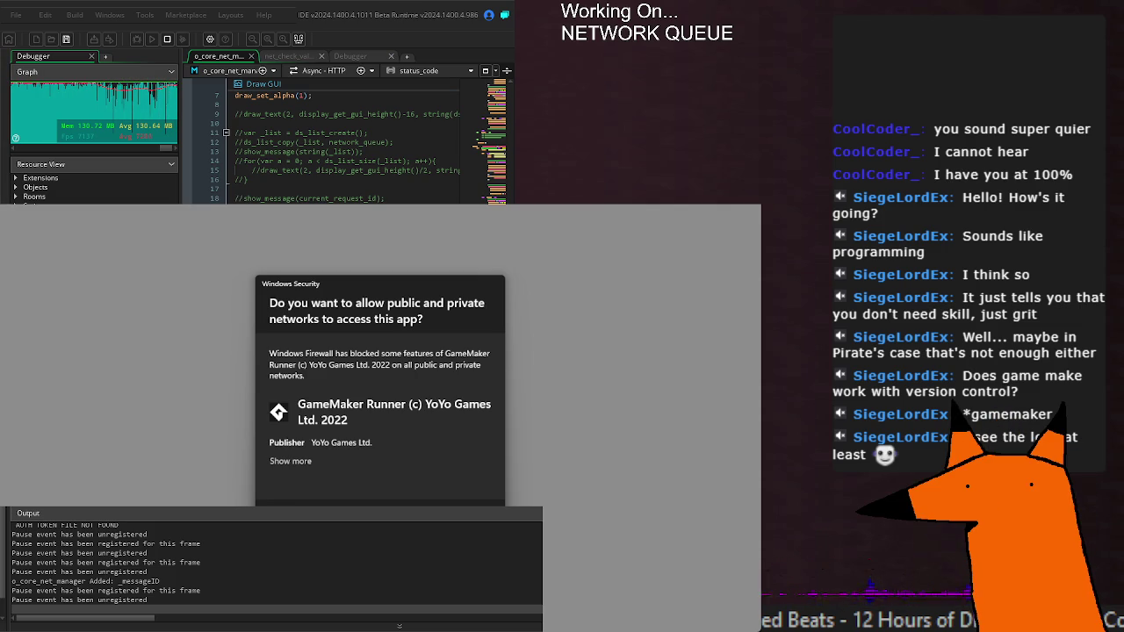
pyautogui.press('Escape')
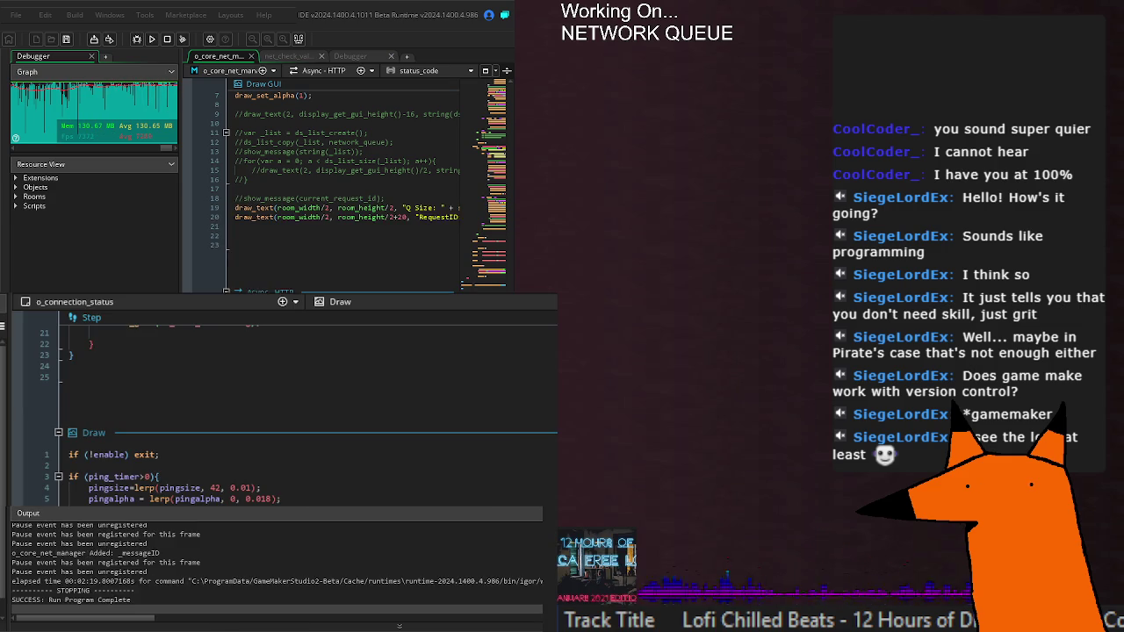
# Run the game with F5, switch to the Debugger view, and restart it under the debugger.
pyautogui.press('F5')
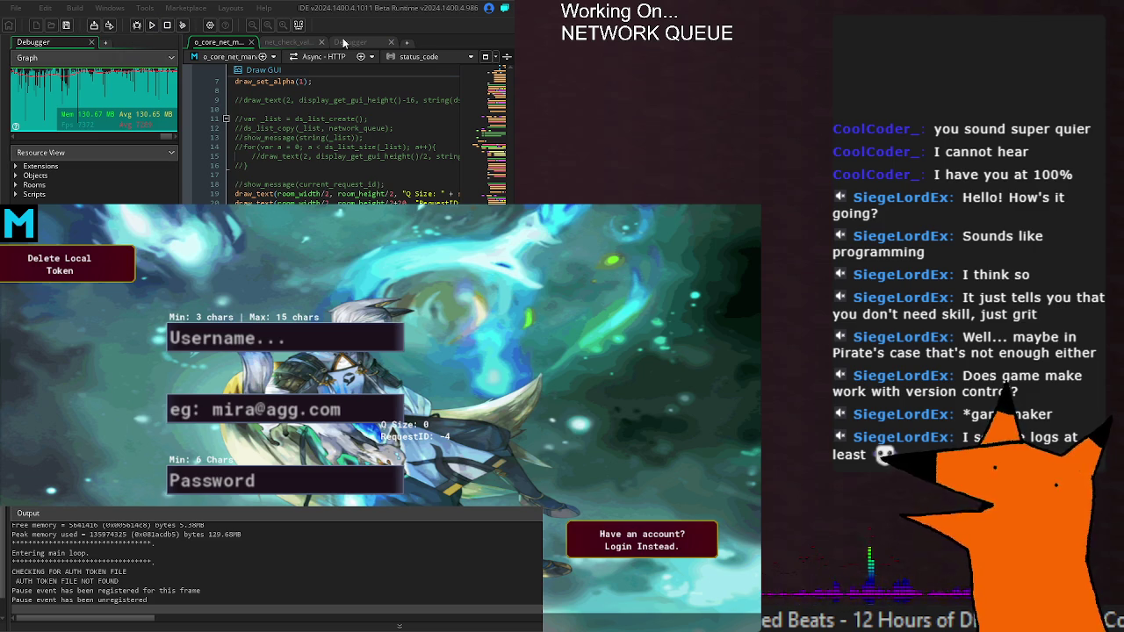
pyautogui.click(351, 40)
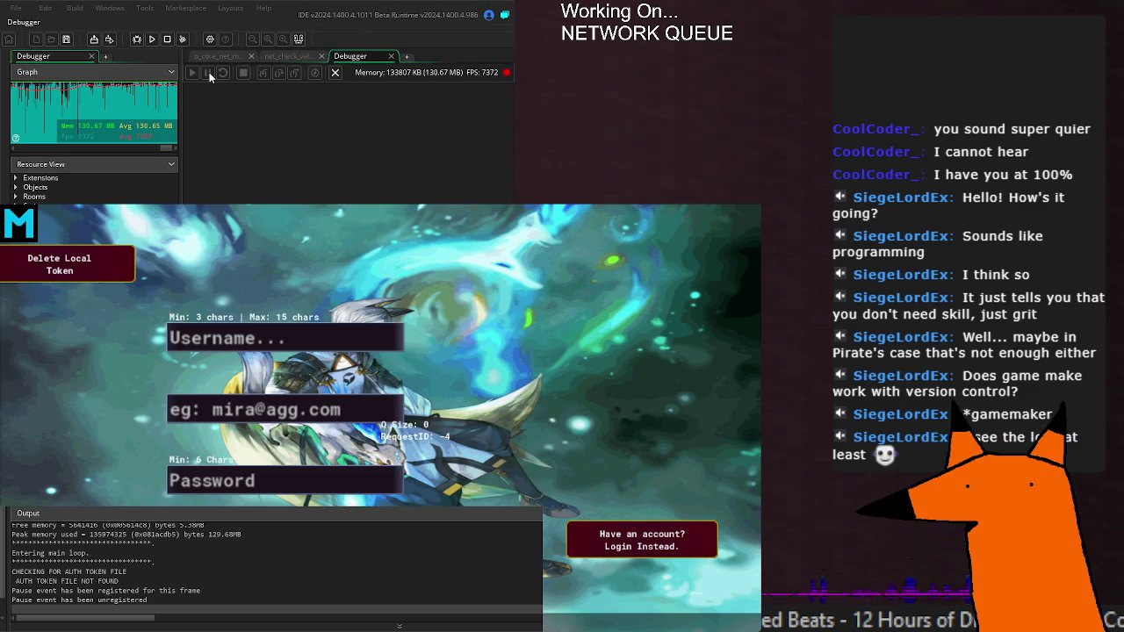
pyautogui.click(136, 39)
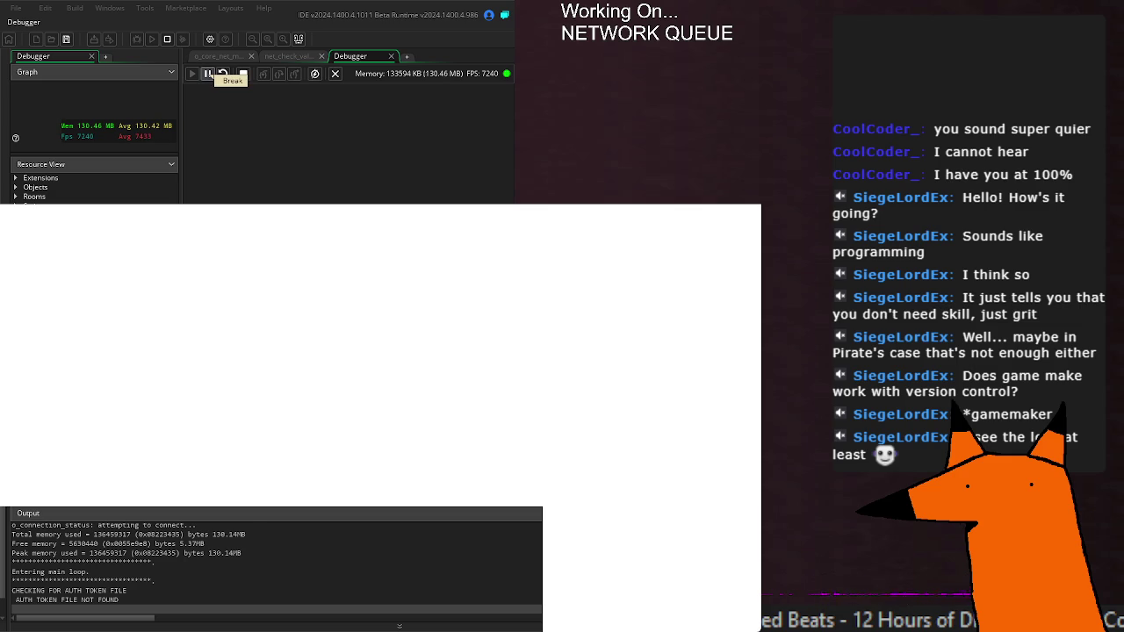
# Break into the running game and close every workspace tab except the debugger's.
pyautogui.click(208, 74)
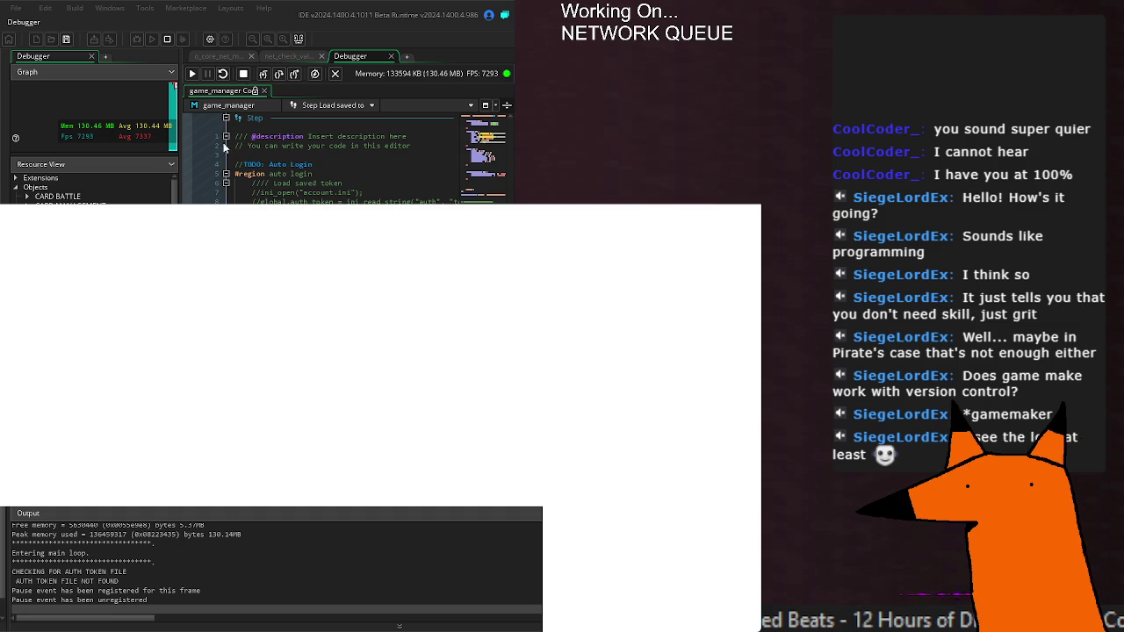
pyautogui.rightClick(372, 56)
pyautogui.click(398, 74)
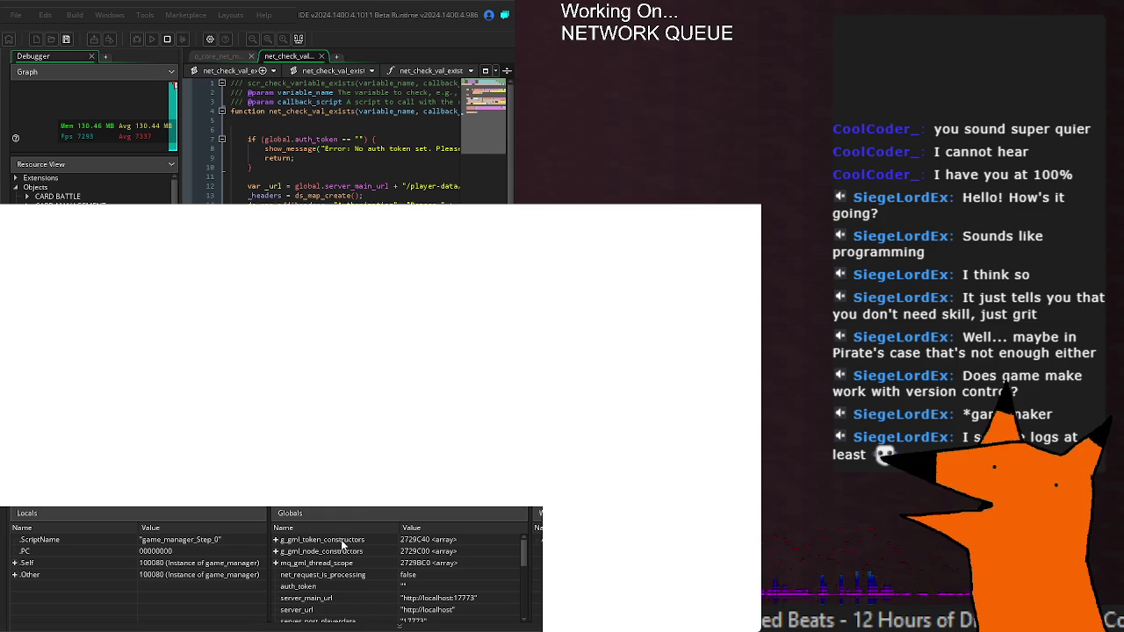
pyautogui.scroll(-10, 342, 563)
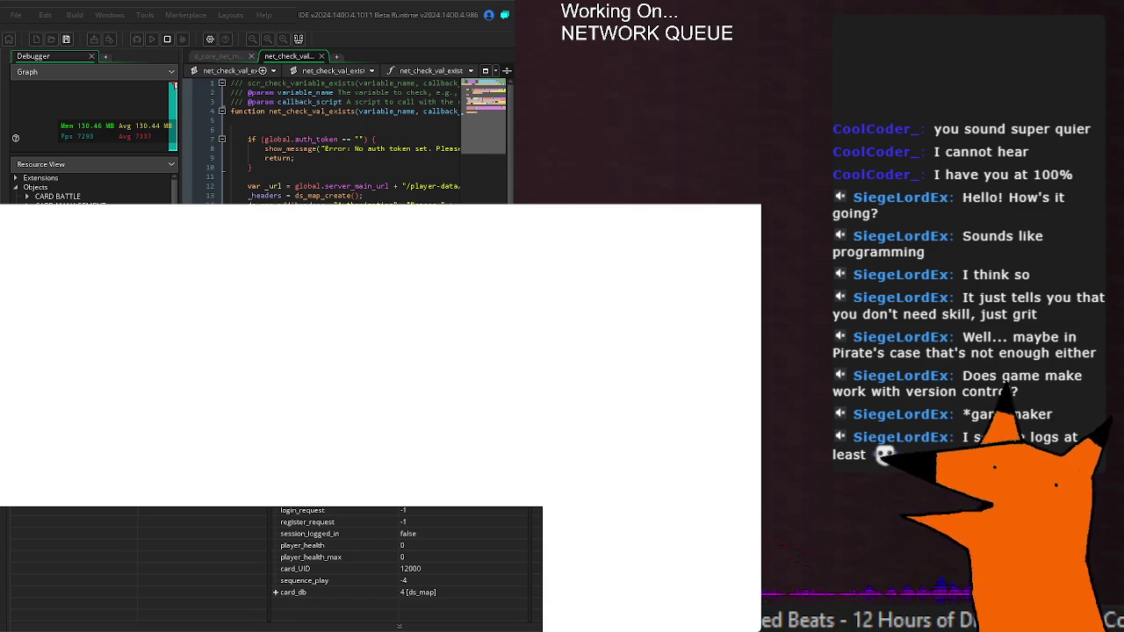
pyautogui.scroll(-5, 272, 562)
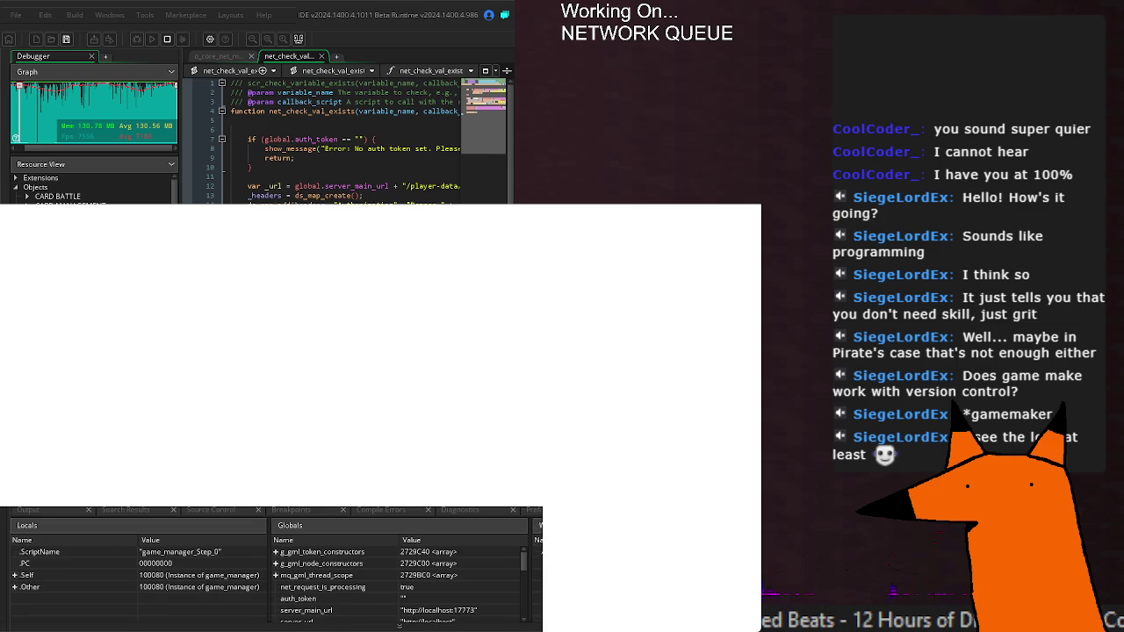
pyautogui.moveTo(409, 497)
pyautogui.mouseDown()
pyautogui.moveTo(409, 528)
pyautogui.moveTo(409, 514)
pyautogui.mouseUp()
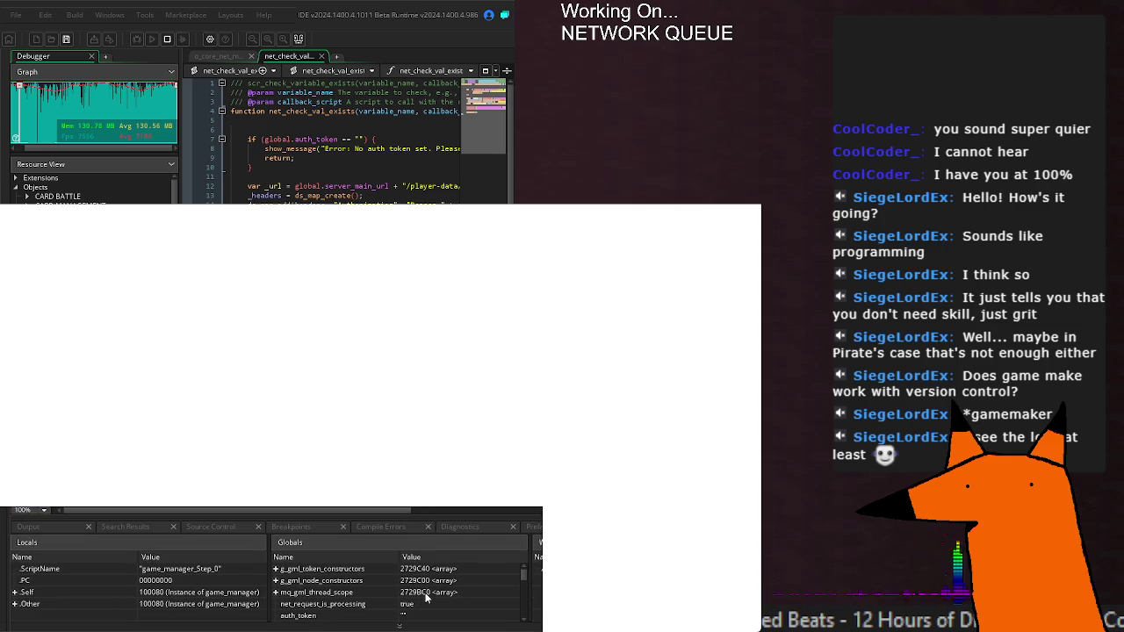
# Expand and collapse the mq_gml_thread_scope global array to inspect its contents.
pyautogui.click(275, 593)
pyautogui.scroll(-3, 401, 584)
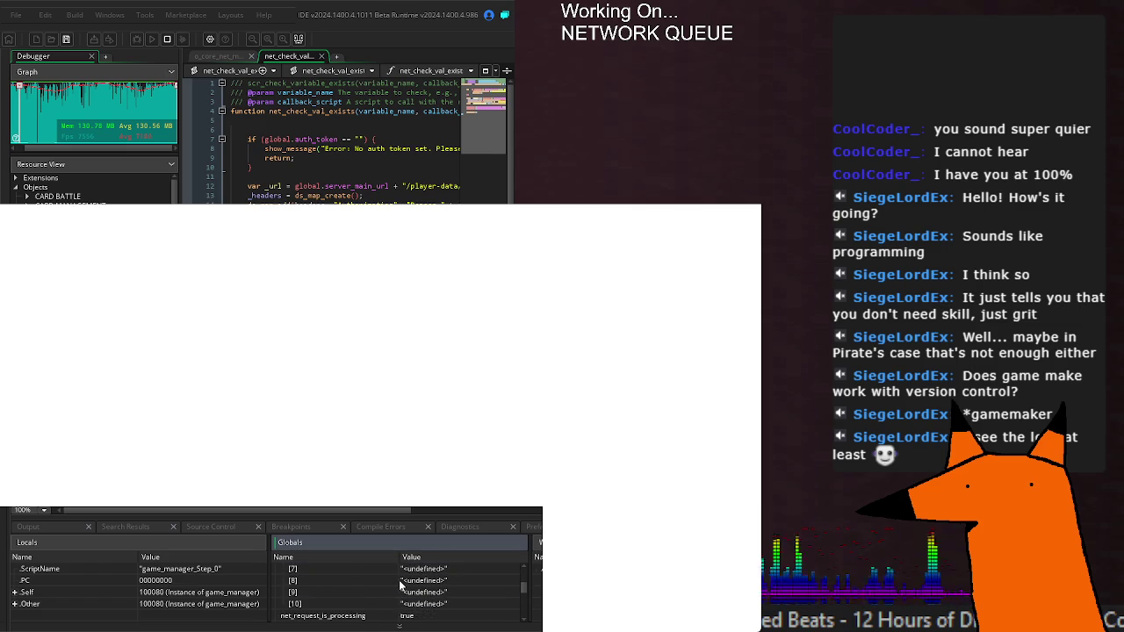
pyautogui.scroll(3, 401, 584)
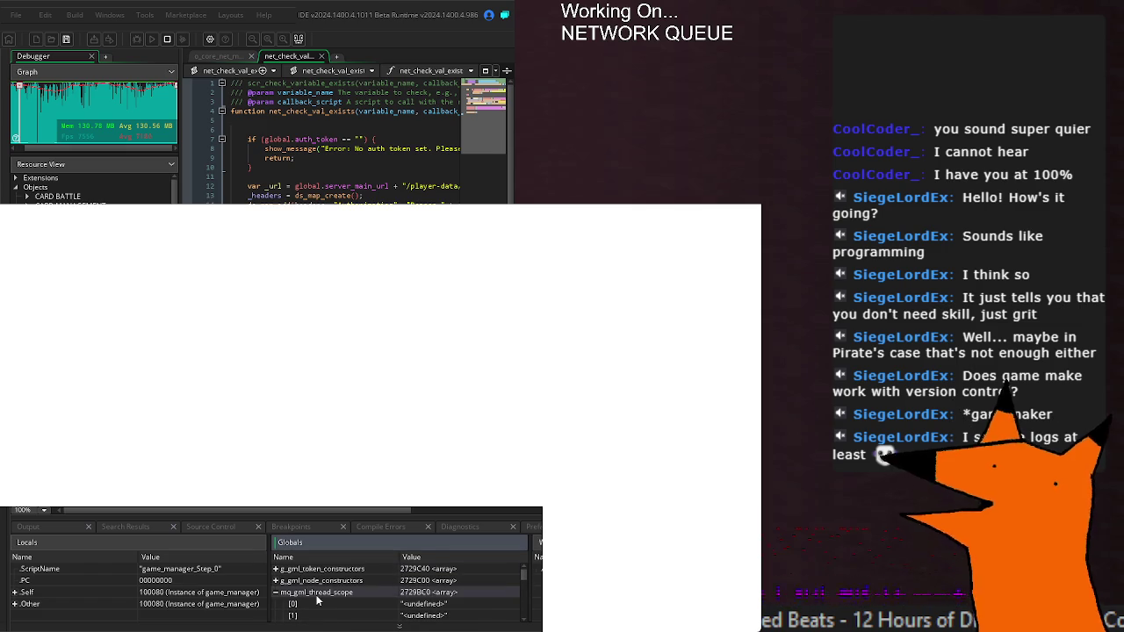
pyautogui.click(276, 593)
pyautogui.scroll(-1, 378, 590)
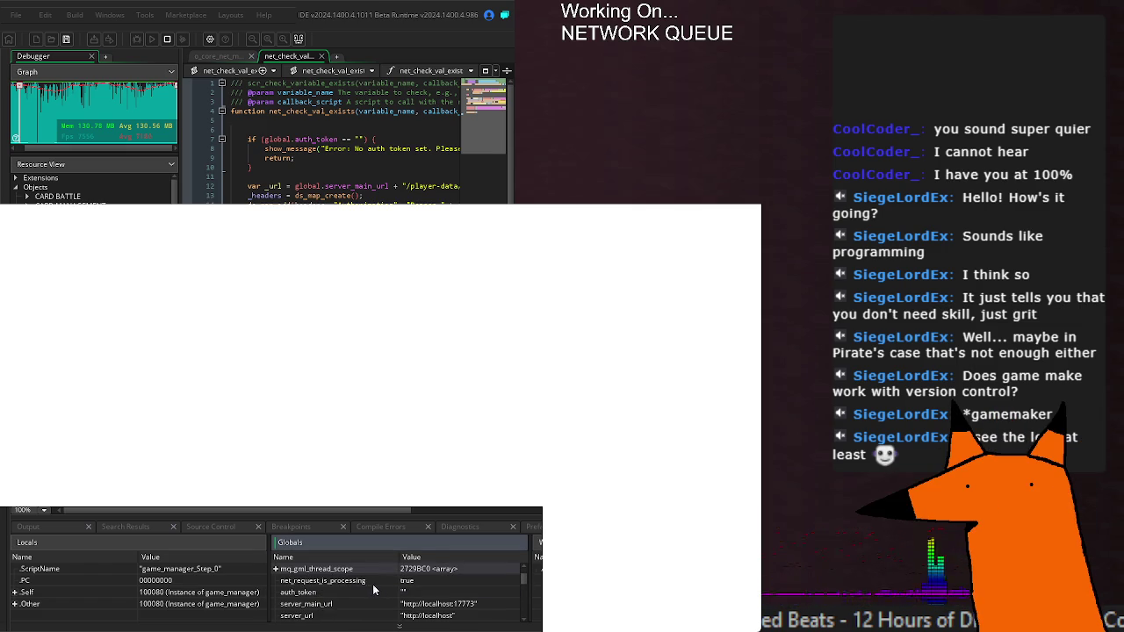
pyautogui.scroll(-5, 426, 591)
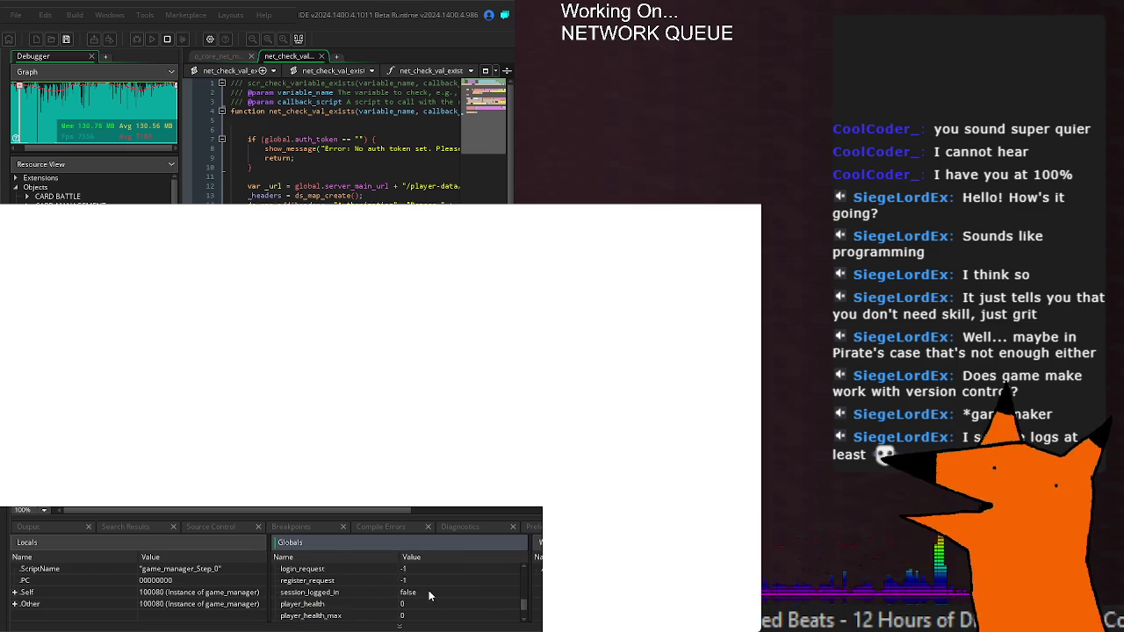
# Expand the Other instance's variables, item_inventory and its built-in variables, scrolling through them.
pyautogui.click(14, 604)
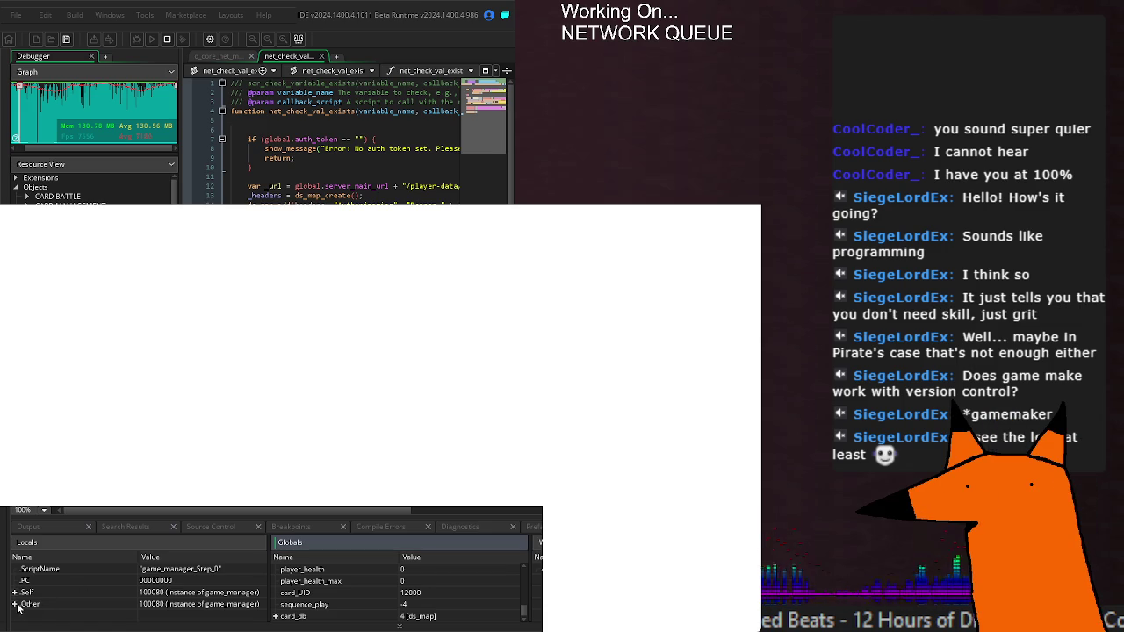
pyautogui.scroll(-4, 132, 594)
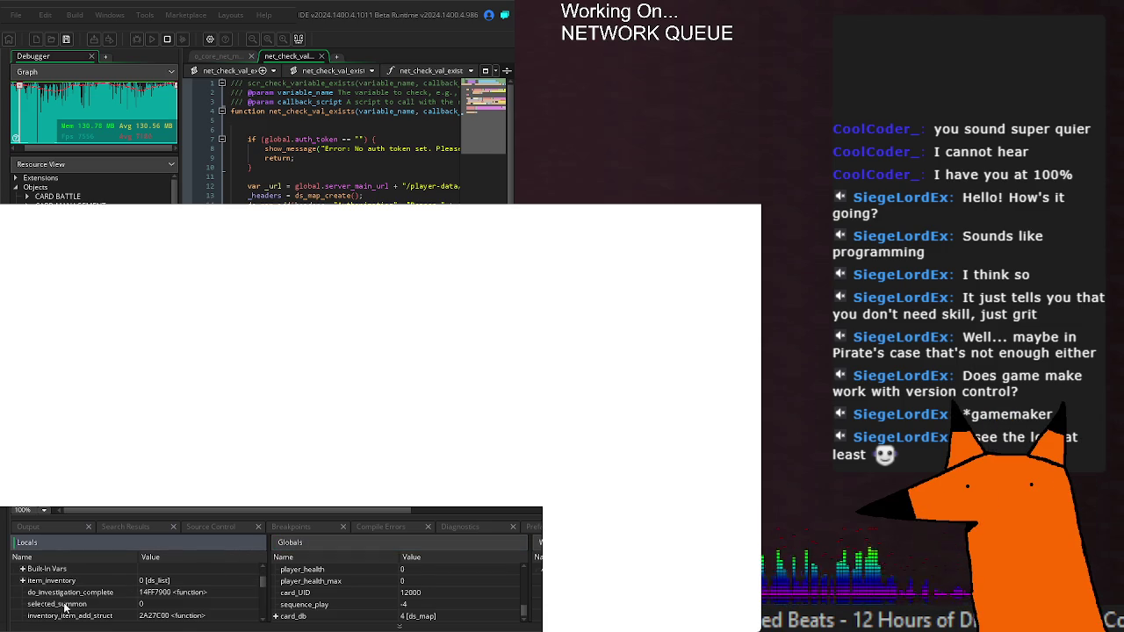
pyautogui.click(24, 581)
pyautogui.click(23, 581)
pyautogui.click(23, 569)
pyautogui.scroll(-3, 119, 579)
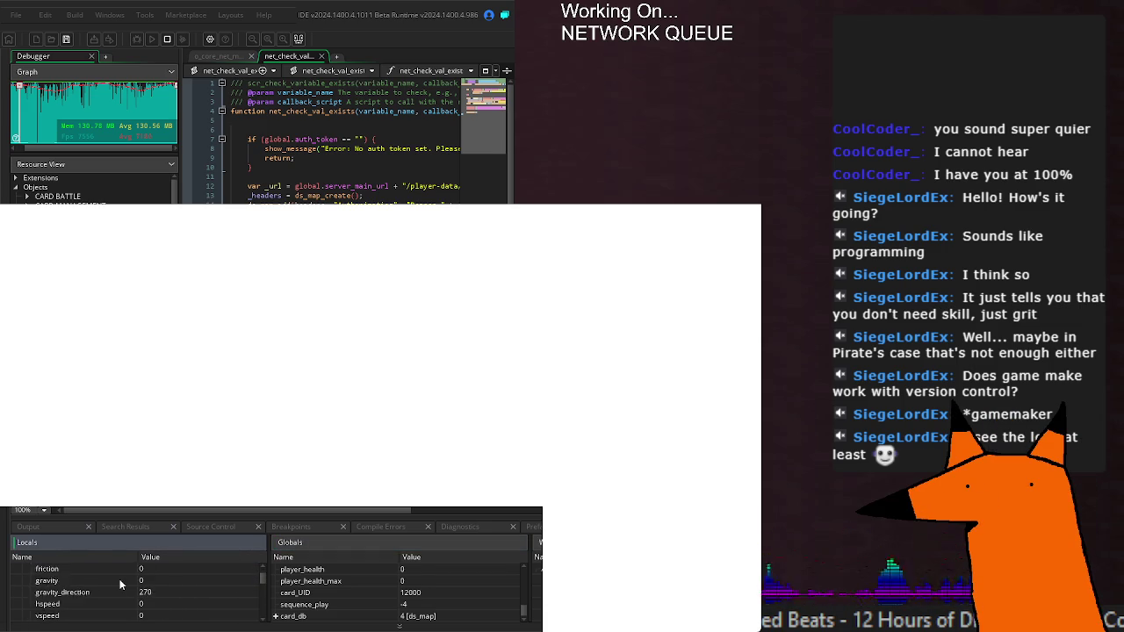
pyautogui.scroll(-5, 119, 581)
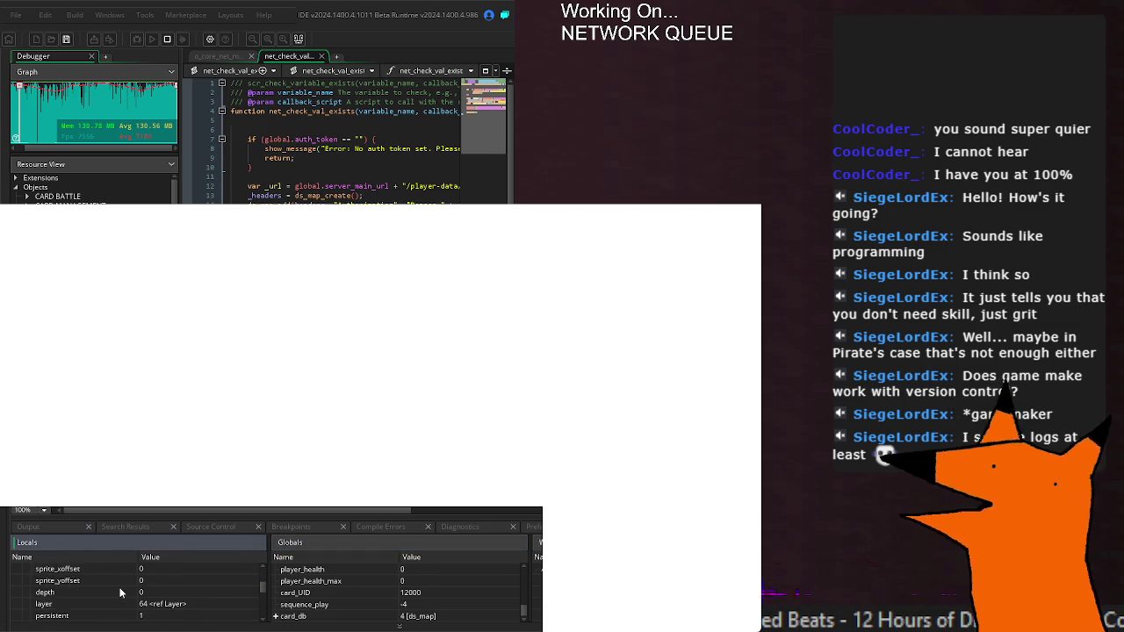
pyautogui.scroll(-10, 120, 594)
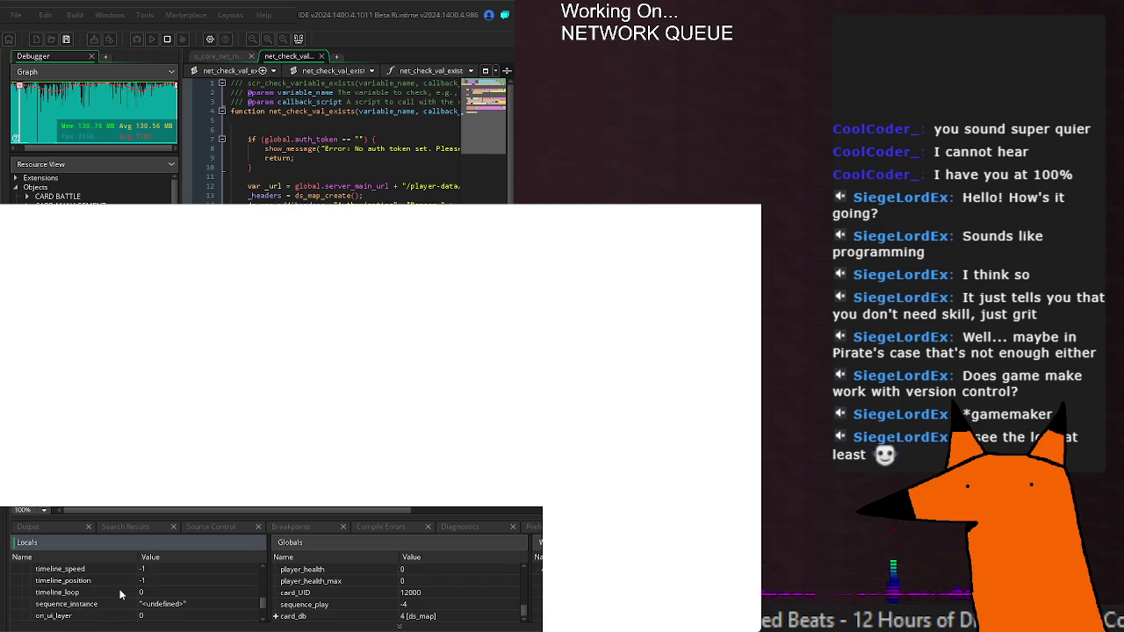
pyautogui.scroll(-5, 120, 595)
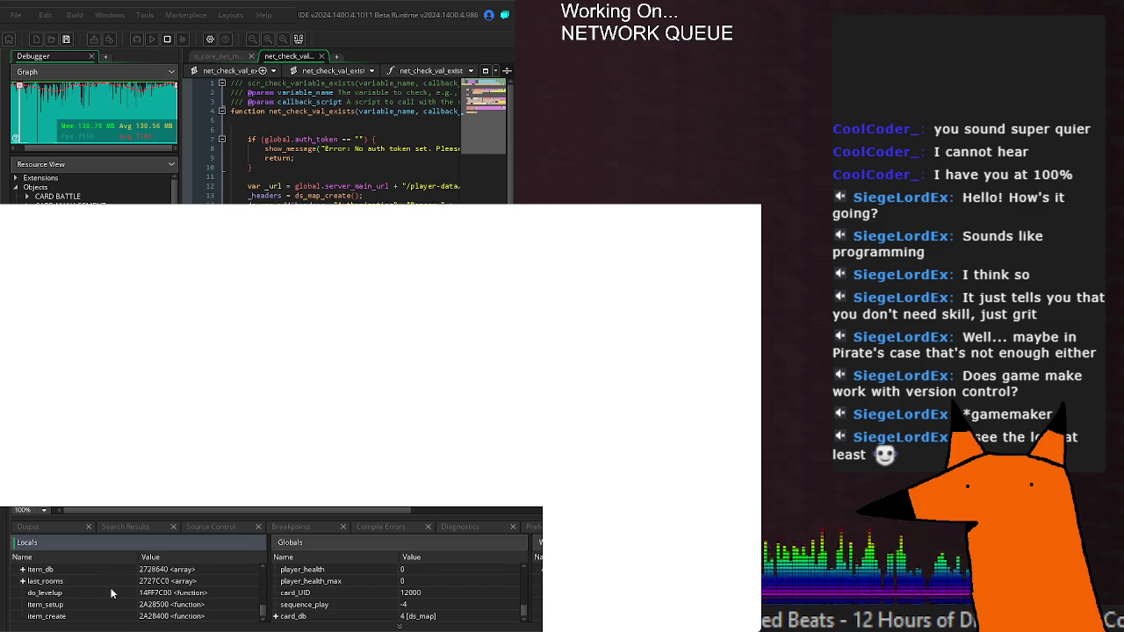
pyautogui.scroll(20, 111, 593)
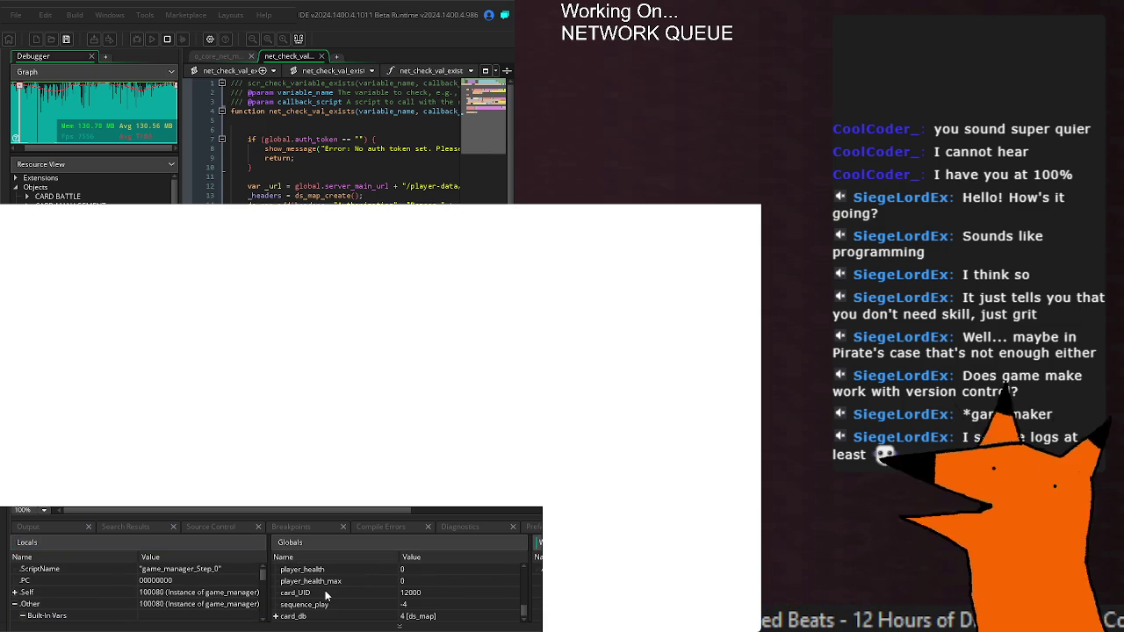
pyautogui.scroll(3, 327, 597)
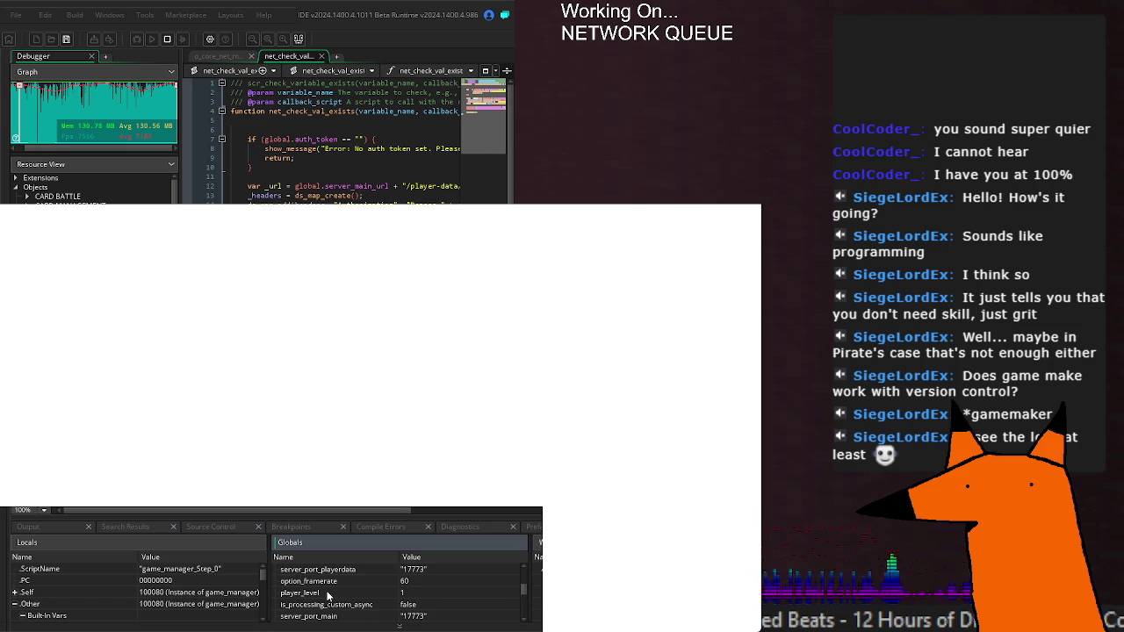
pyautogui.scroll(3, 344, 597)
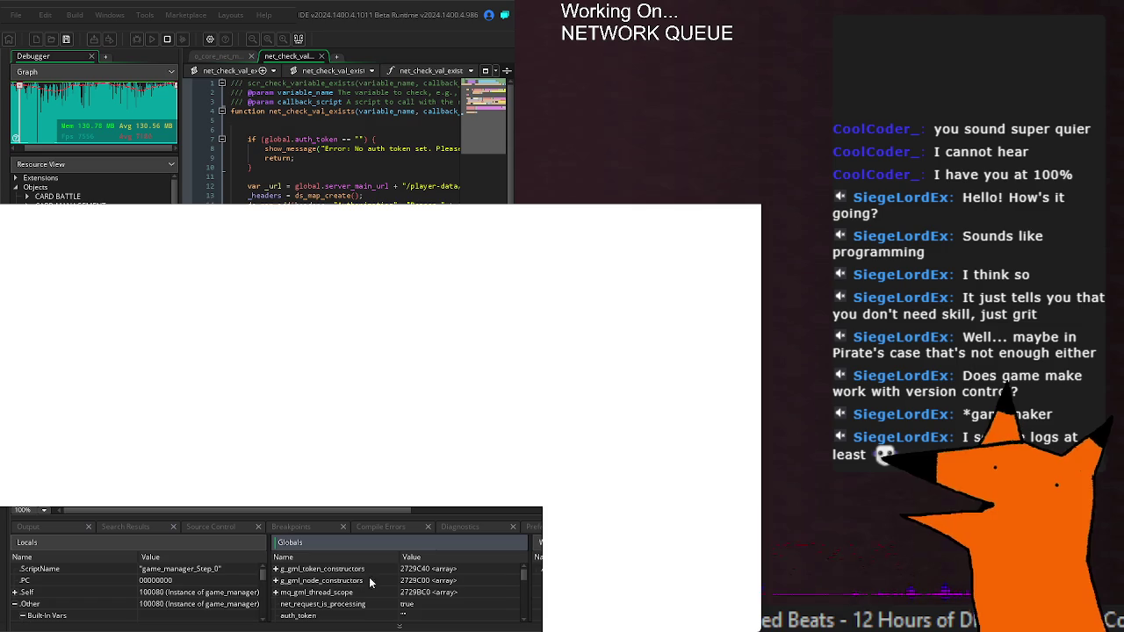
# Resume the paused game, then stop the debugging session.
pyautogui.press('F5')
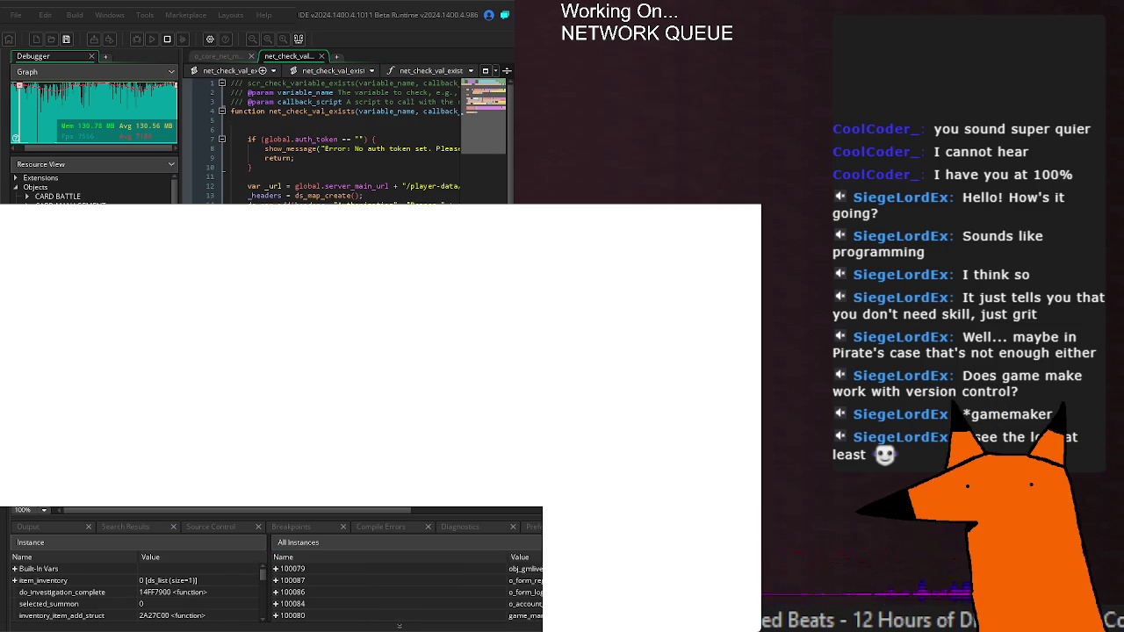
pyautogui.scroll(-3, 439, 583)
pyautogui.scroll(3, 440, 584)
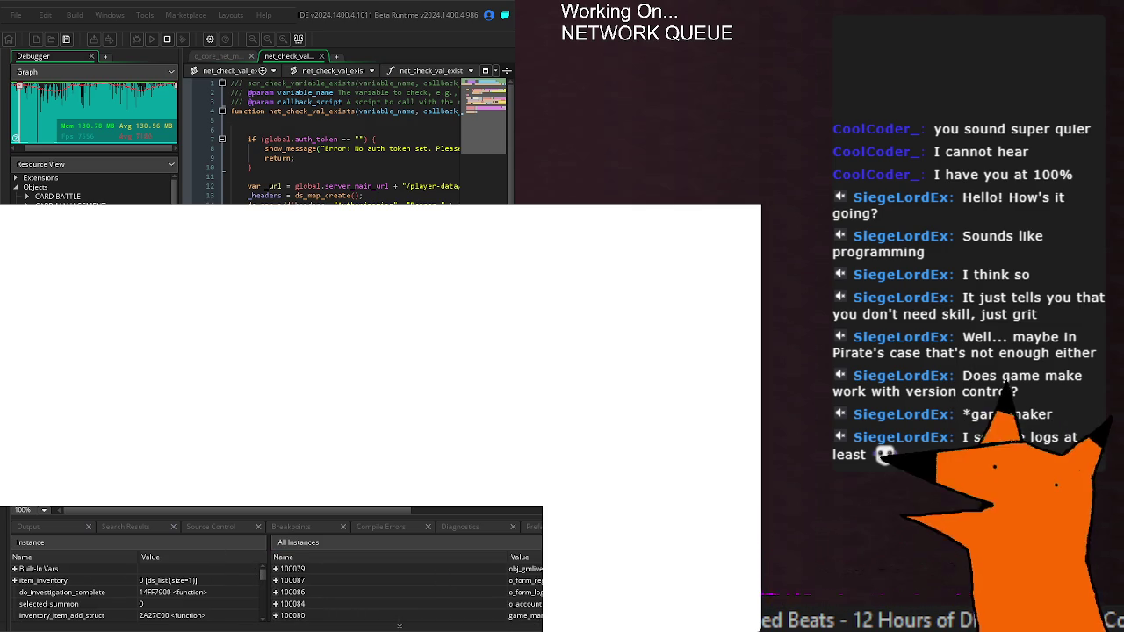
pyautogui.click(466, 526)
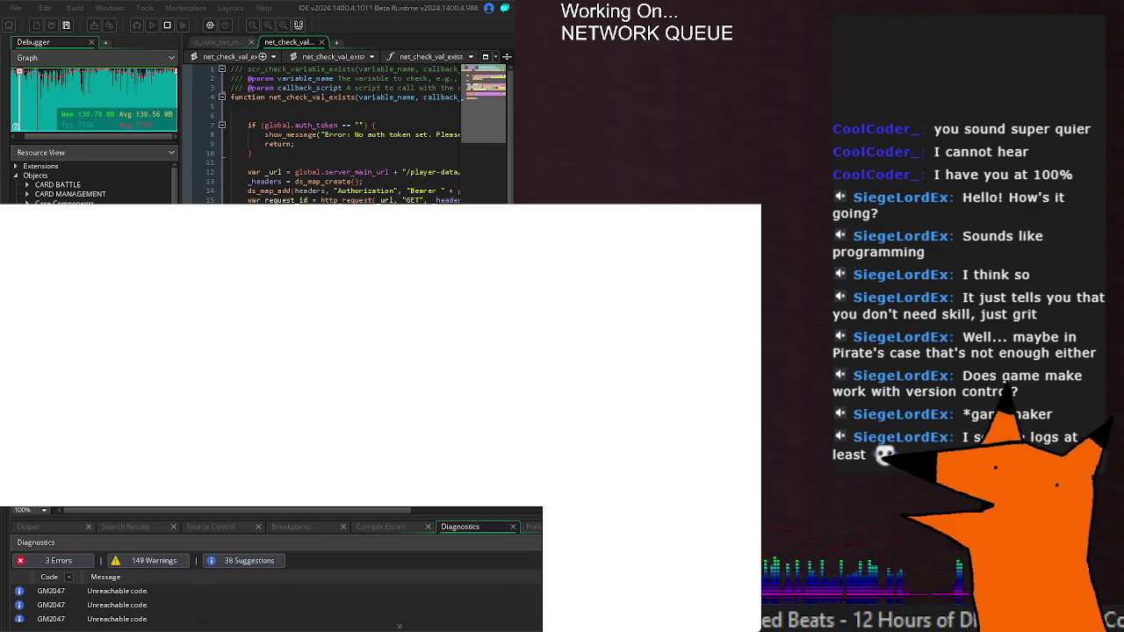
# Restore the debugger's instance variable views and move to line 15 where request_id is set.
pyautogui.press('F6')
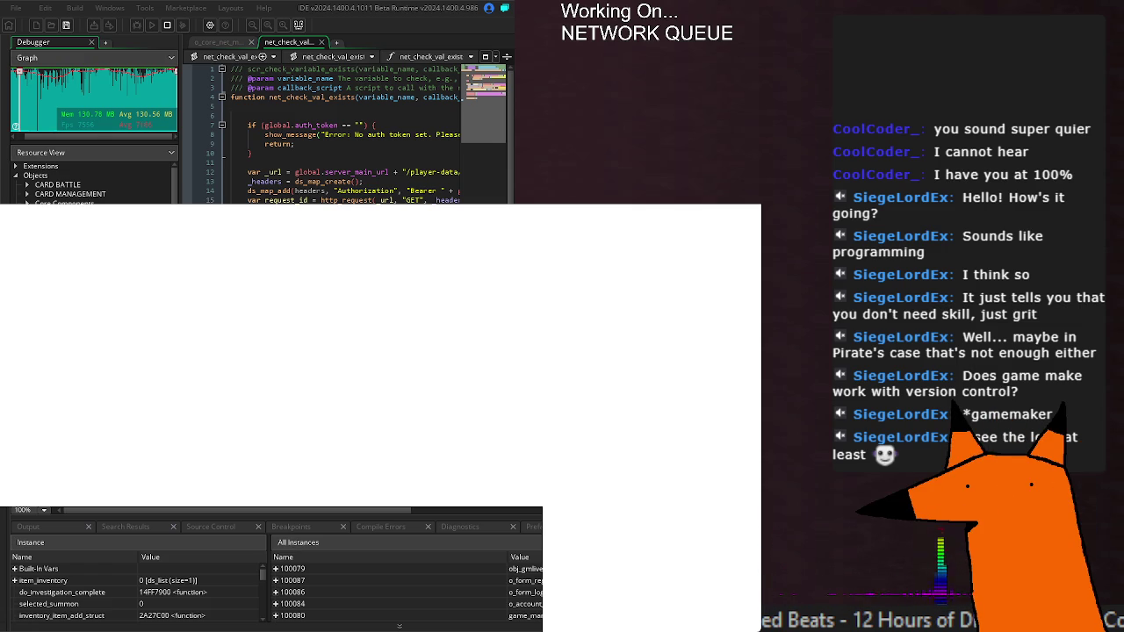
pyautogui.click(266, 200)
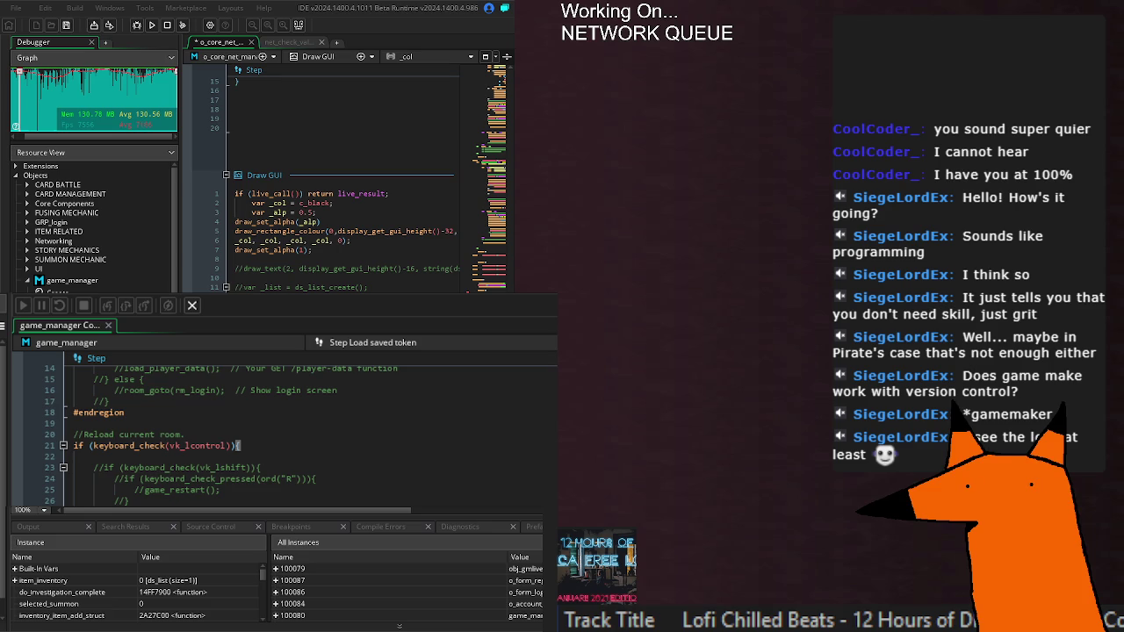
# Save the o_core_net_manager code with Ctrl+S and run the game with F5.
pyautogui.hscroll(3, 342, 233)
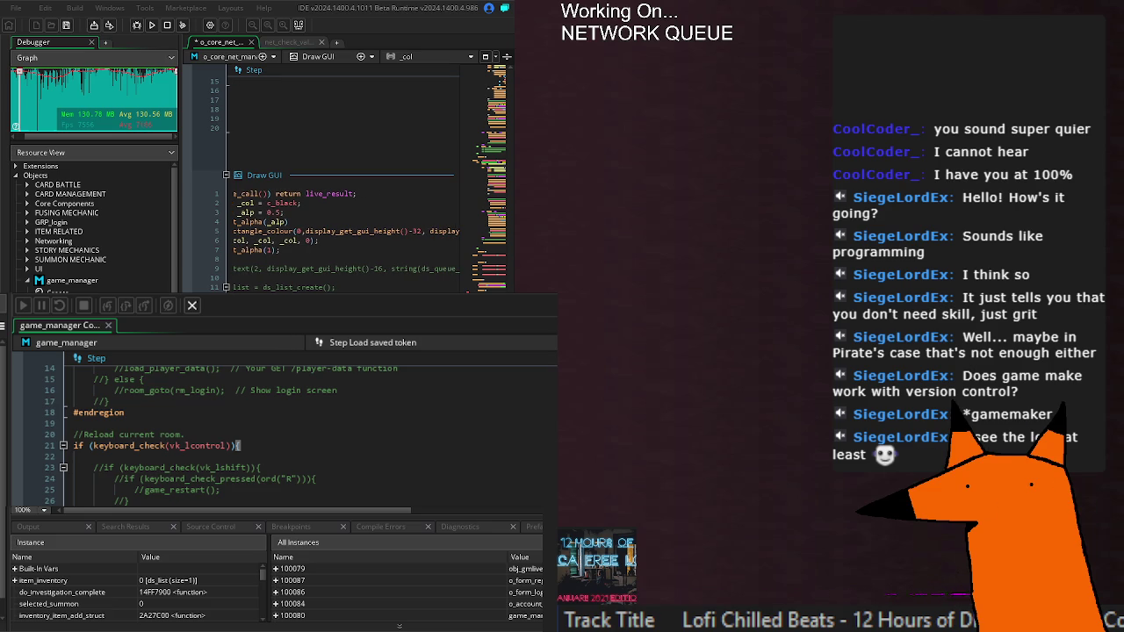
pyautogui.hscroll(1, 342, 232)
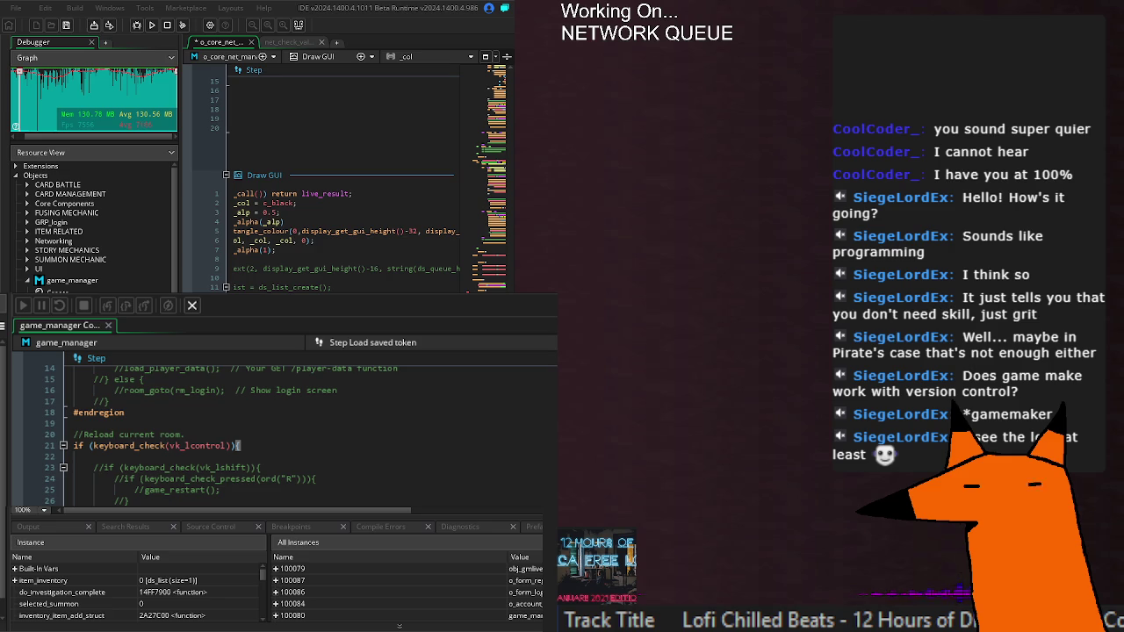
pyautogui.hscroll(2, 342, 233)
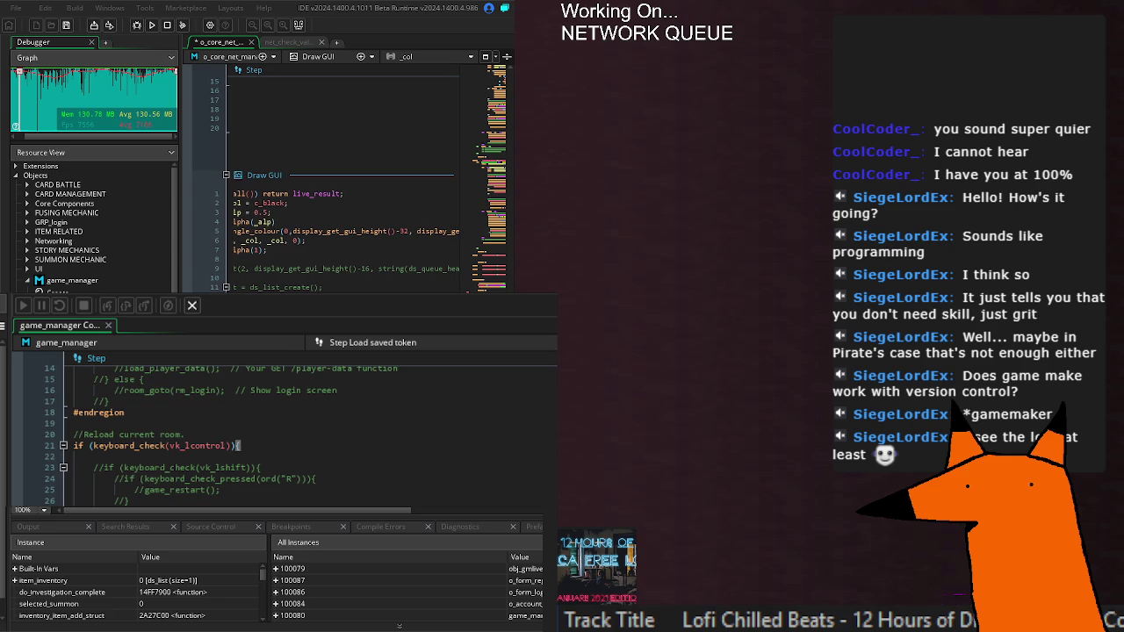
pyautogui.hscroll(5, 343, 232)
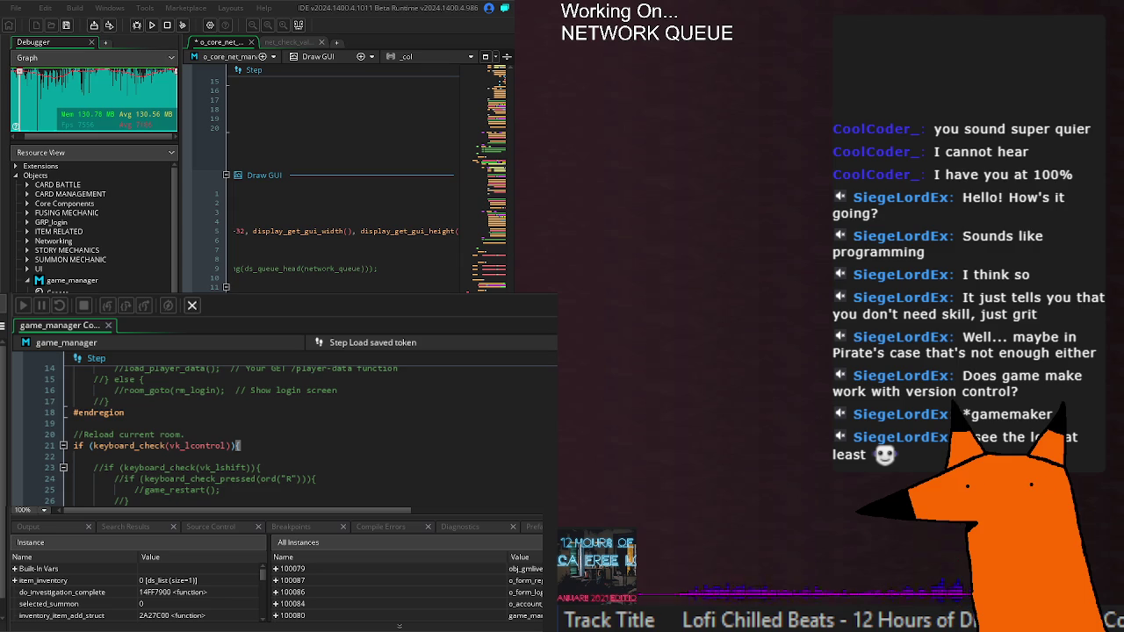
pyautogui.hotkey('ctrl', 's')
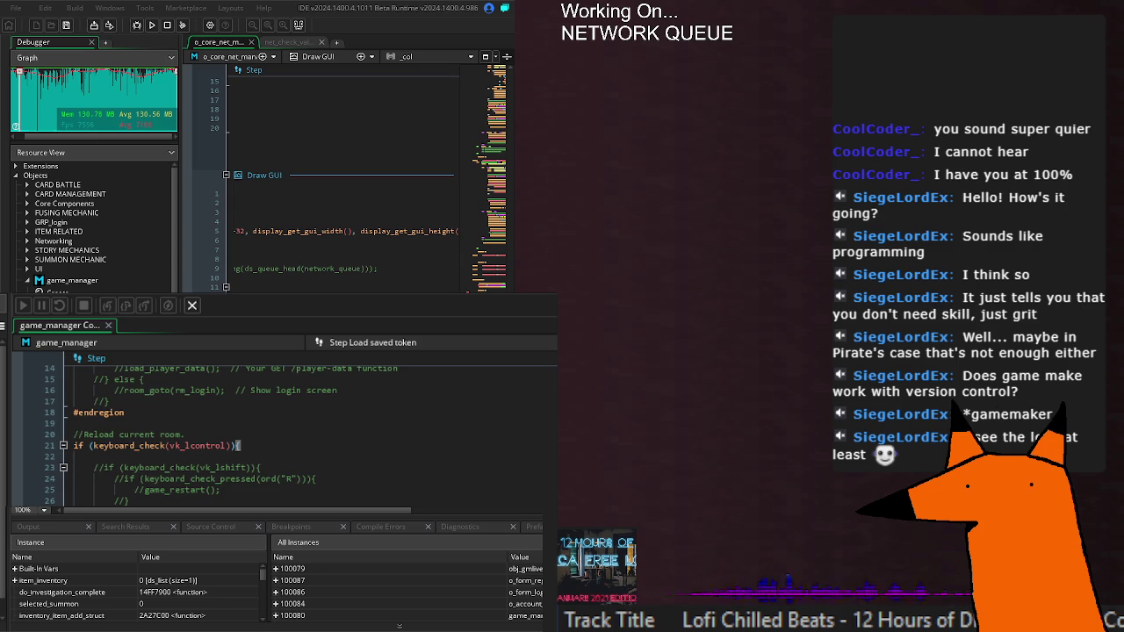
pyautogui.press('F5')
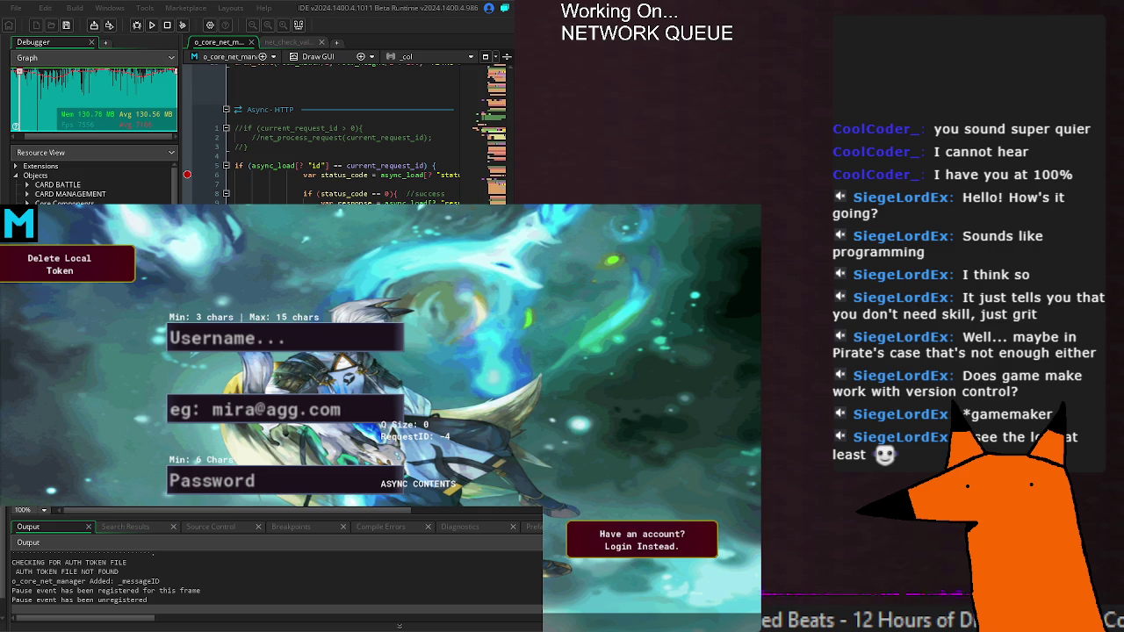
# Paste the async_load current_request_id check under case NET_MSG_ID.REGISTER, indent it, and save.
pyautogui.click(349, 175)
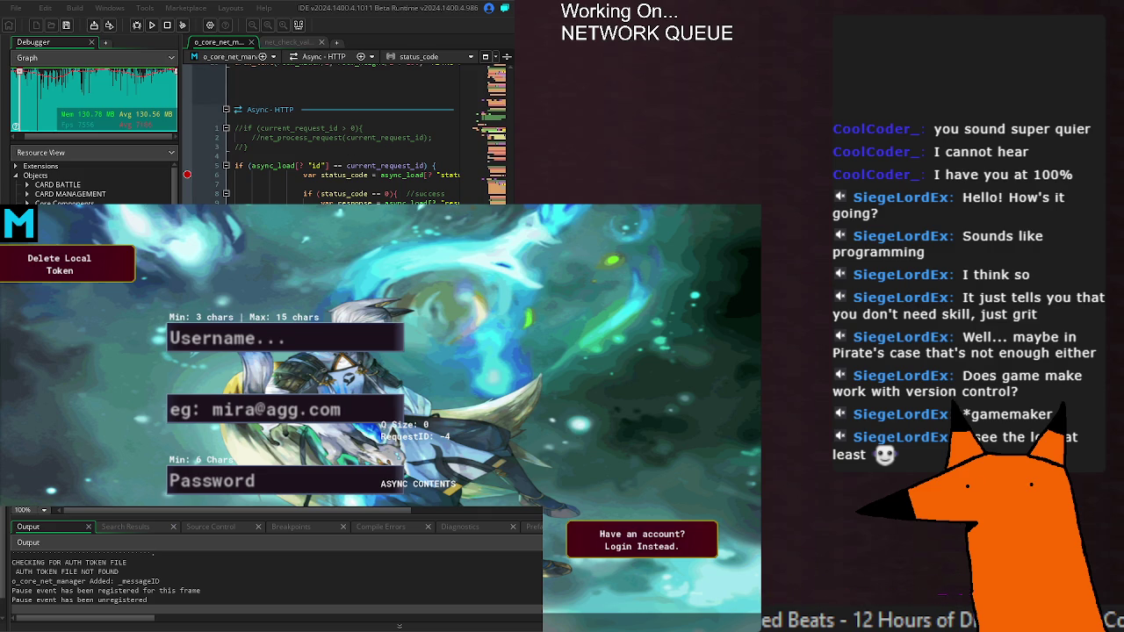
pyautogui.hotkey('ctrl', 'alt', '1')
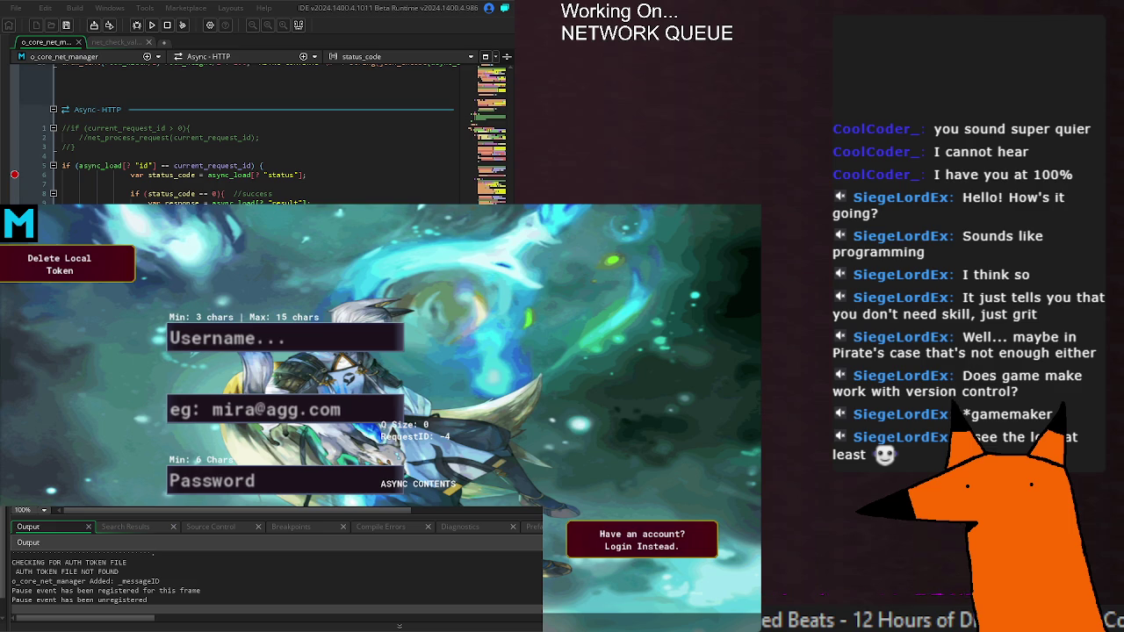
pyautogui.scroll(8, 289, 175)
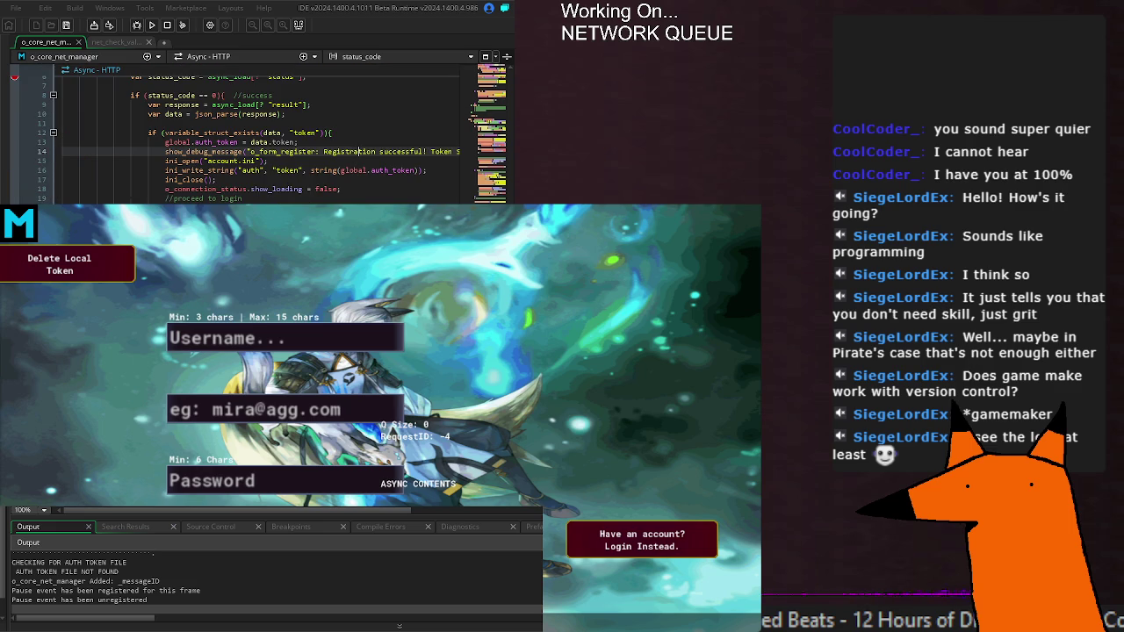
pyautogui.scroll(-10, 264, 141)
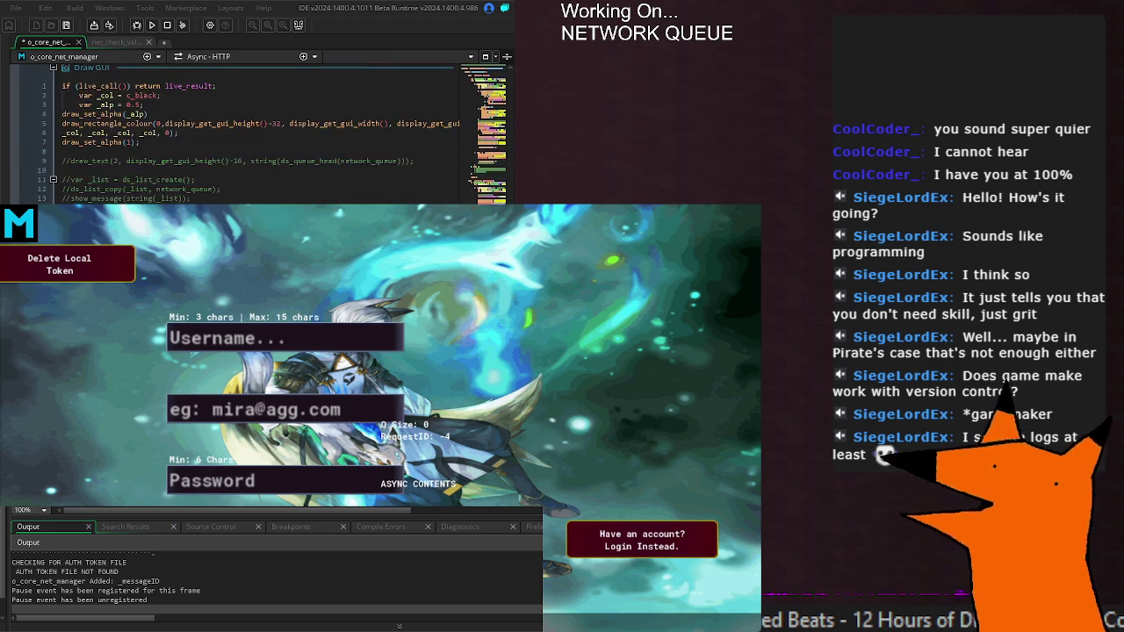
pyautogui.scroll(8, 263, 141)
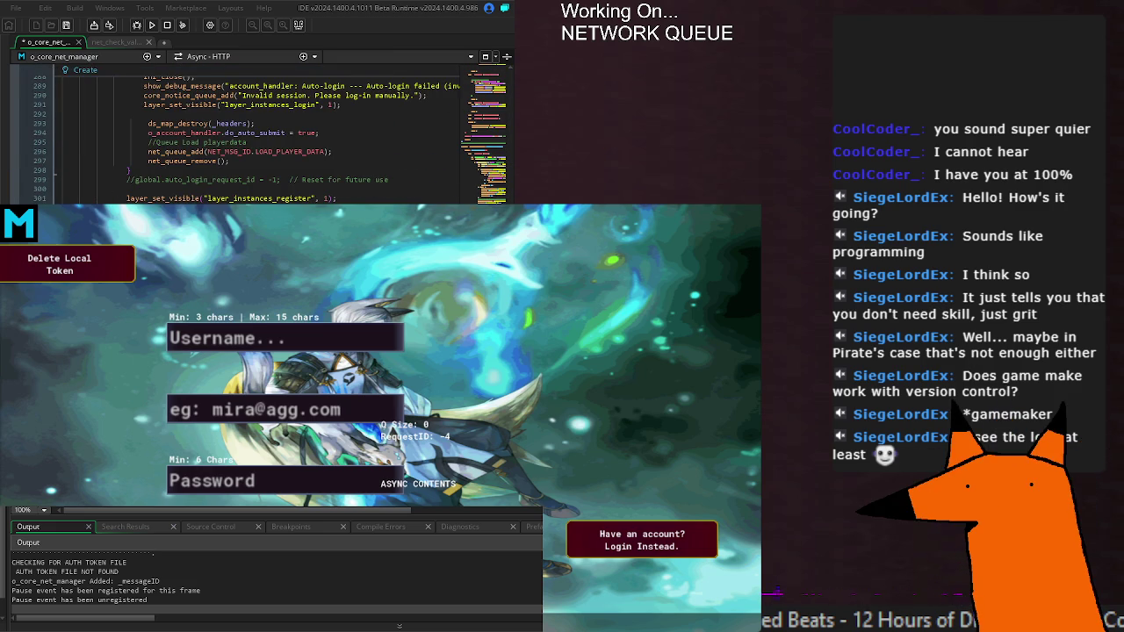
pyautogui.scroll(-4, 264, 140)
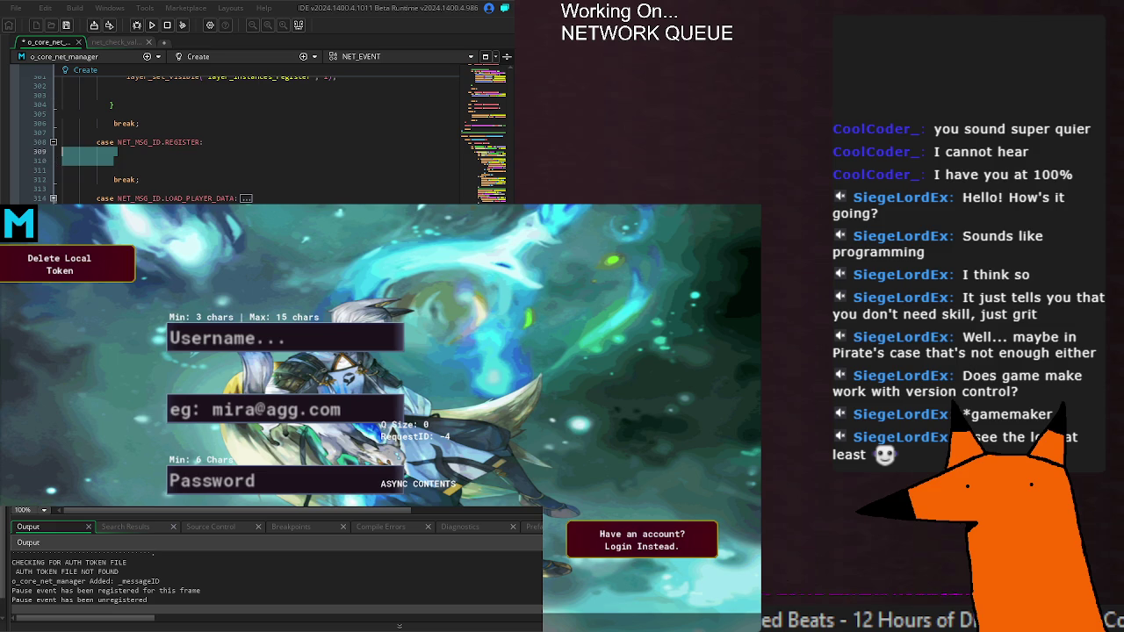
pyautogui.hotkey('ctrl', 'v')
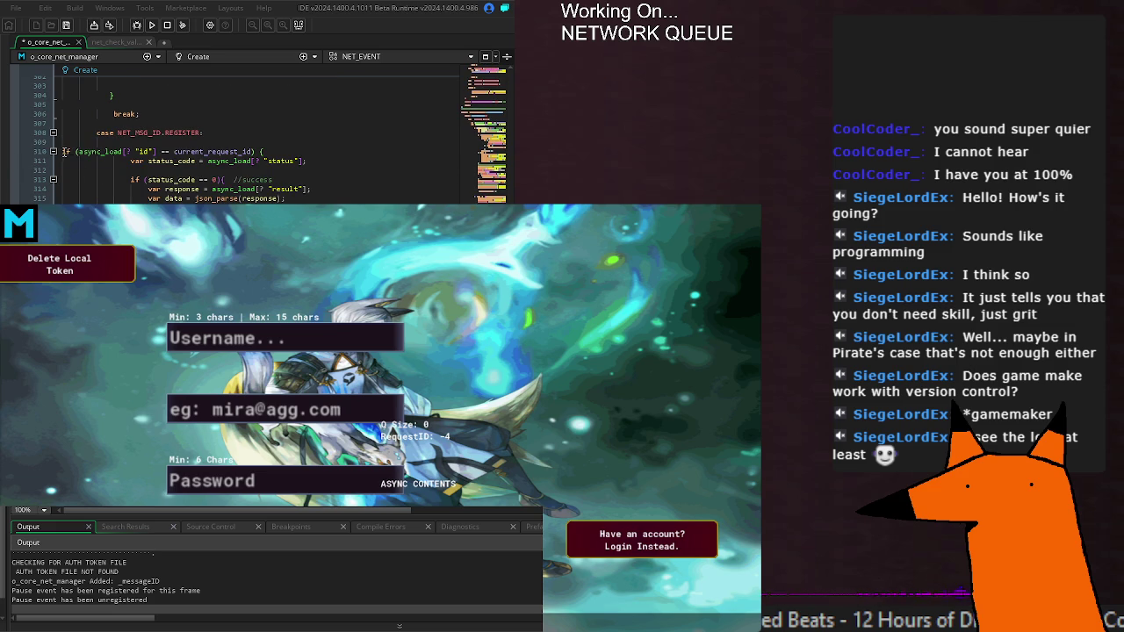
pyautogui.click(63, 151)
pyautogui.press('Tab')
pyautogui.press('Tab')
pyautogui.hotkey('ctrl', 's')
# Trace the uses of current_request_id, then restart the game with the changes.
pyautogui.doubleClick(264, 151)
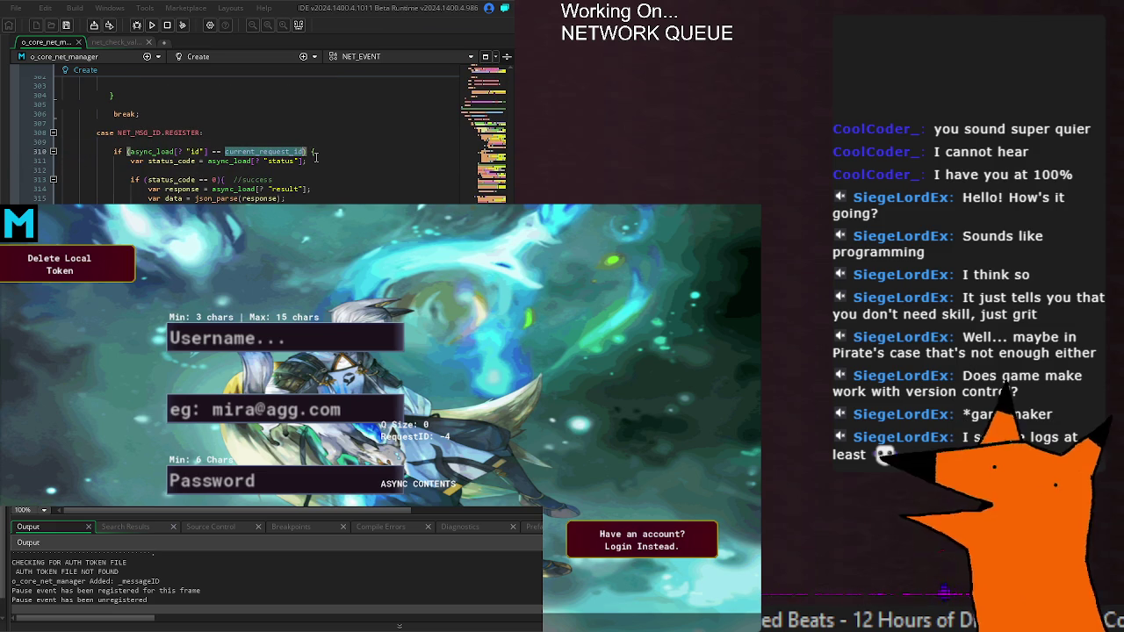
pyautogui.scroll(15, 263, 141)
pyautogui.scroll(15, 137, 96)
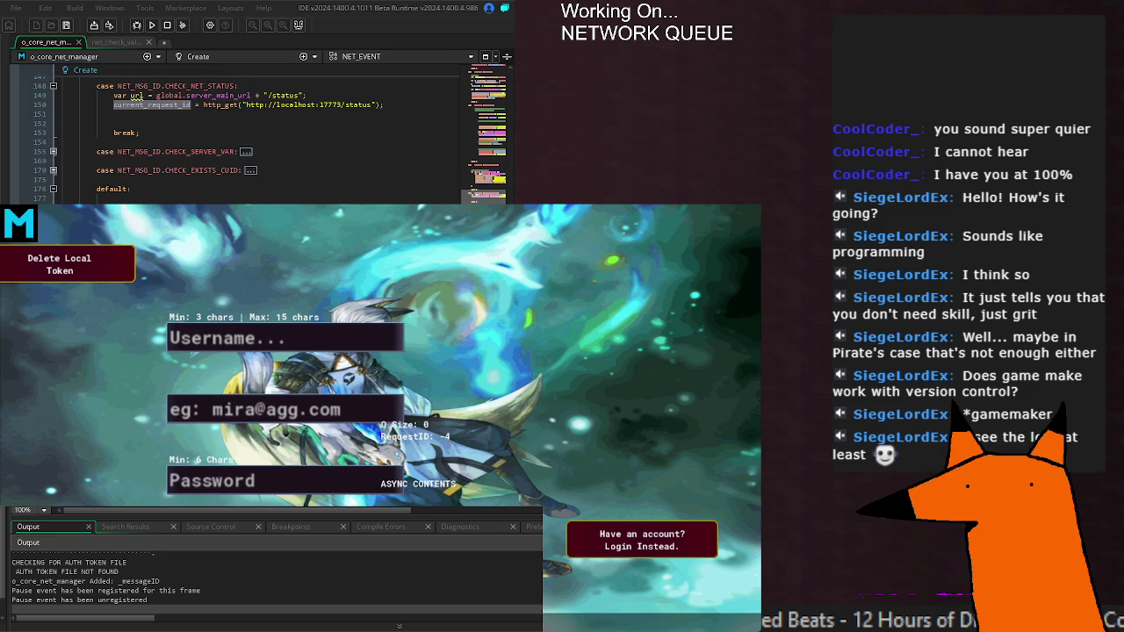
pyautogui.scroll(15, 138, 97)
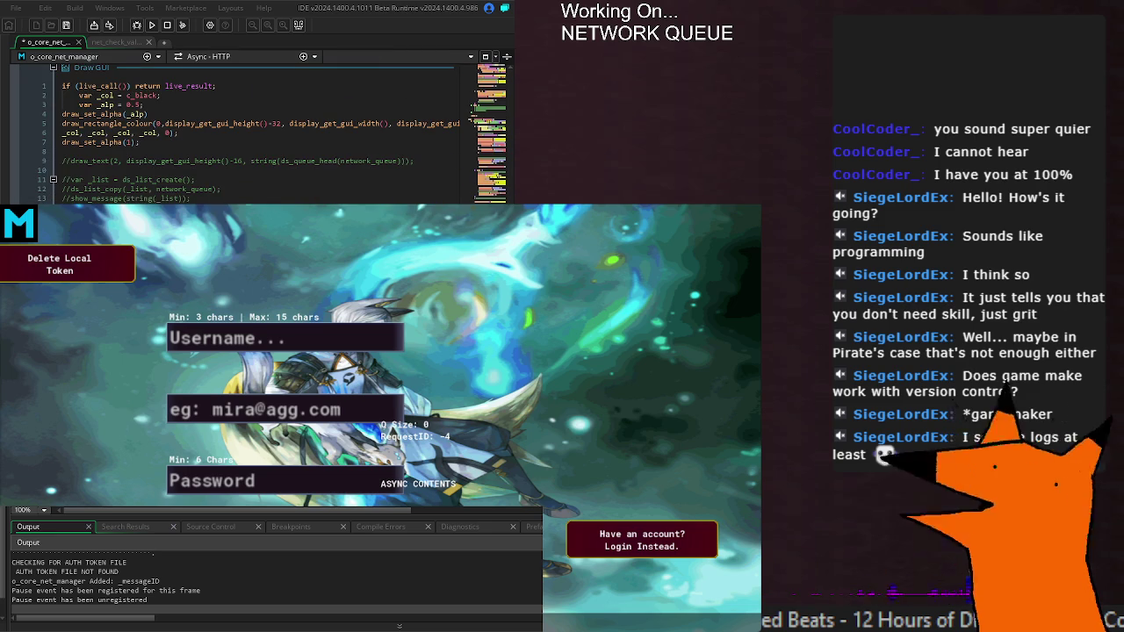
pyautogui.click(152, 24)
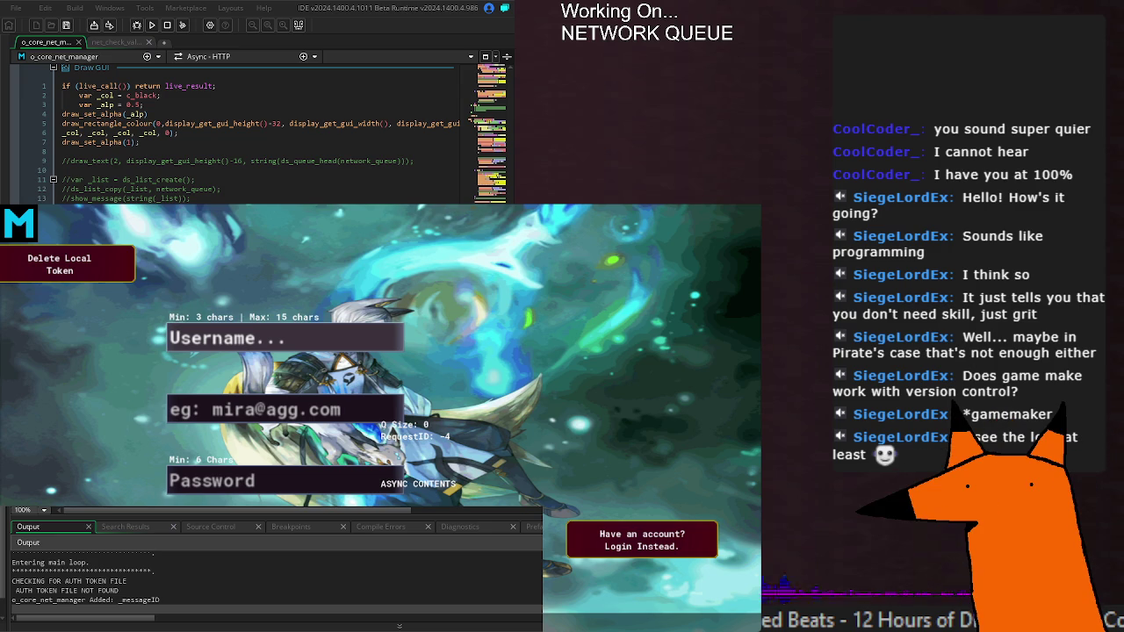
pyautogui.click(92, 95)
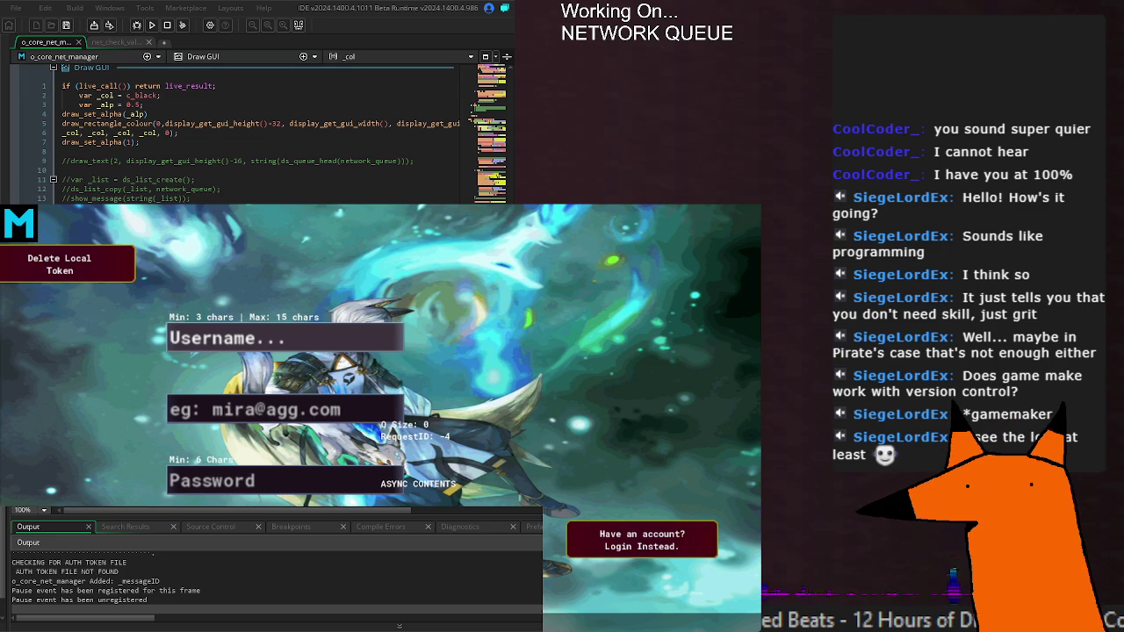
pyautogui.scroll(10, 264, 132)
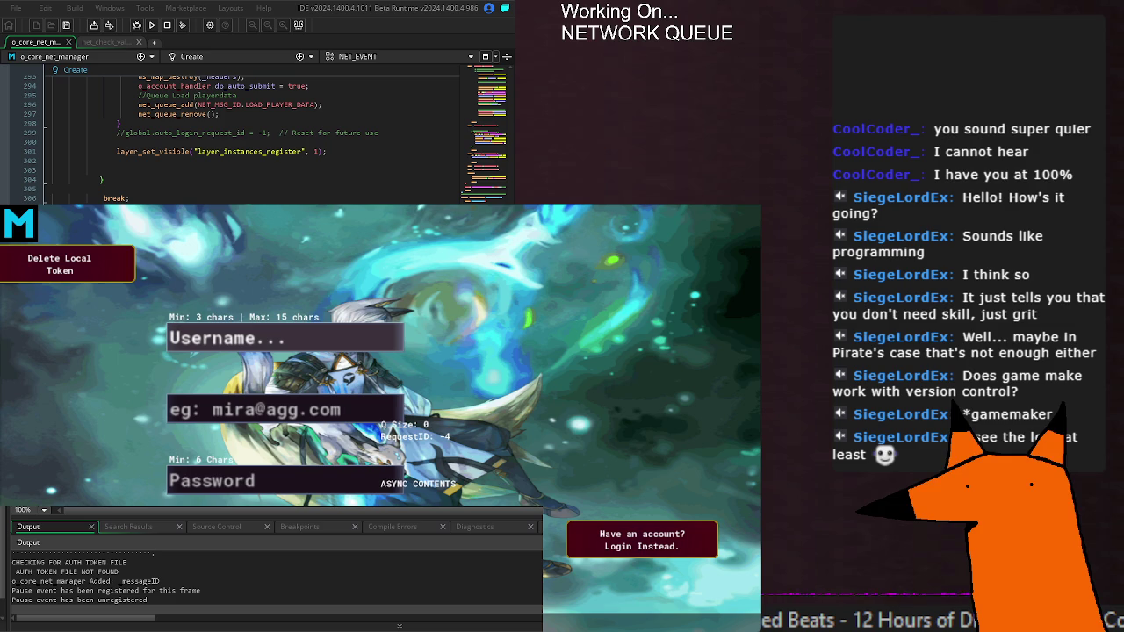
pyautogui.press('F5')
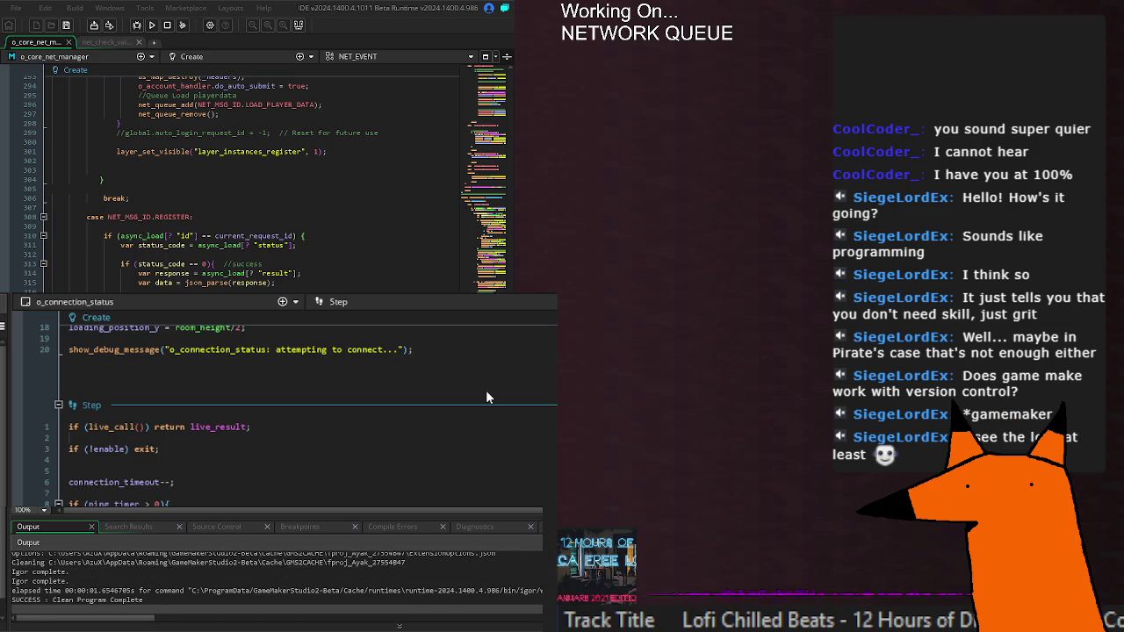
# Rebuild and rerun the game, reproducing the crash that says o_connection_status.ping_timeout_set is not set.
pyautogui.press('F5')
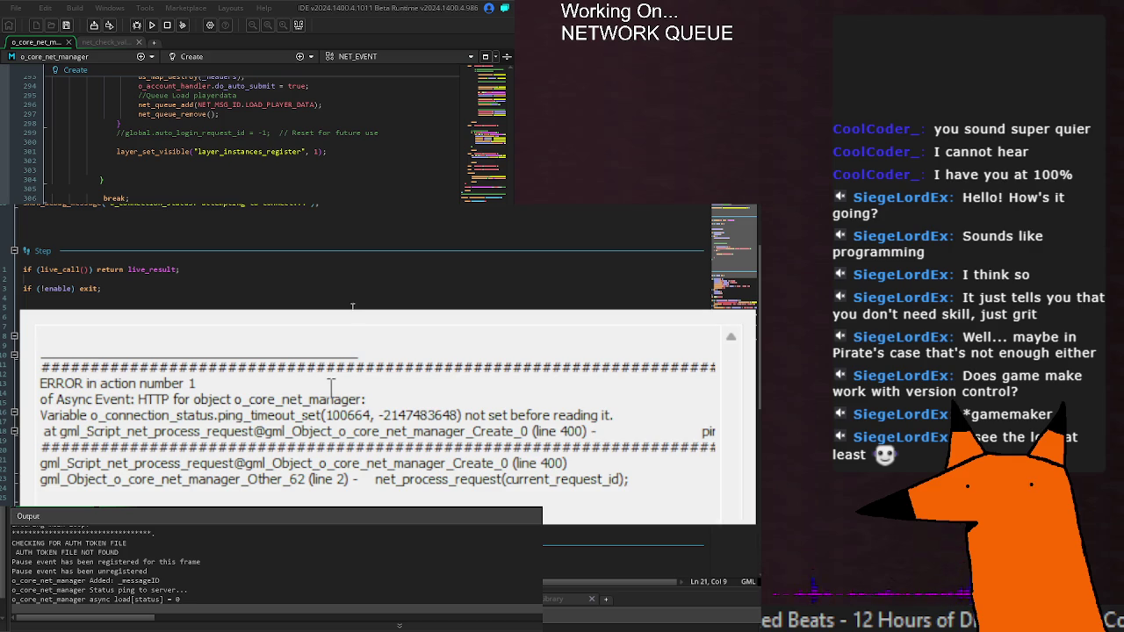
# Note the failing net_process_request location in the error, then abort so the run ends as FAILED.
pyautogui.moveTo(349, 431)
pyautogui.mouseDown()
pyautogui.moveTo(703, 431)
pyautogui.moveTo(41, 431)
pyautogui.mouseUp()
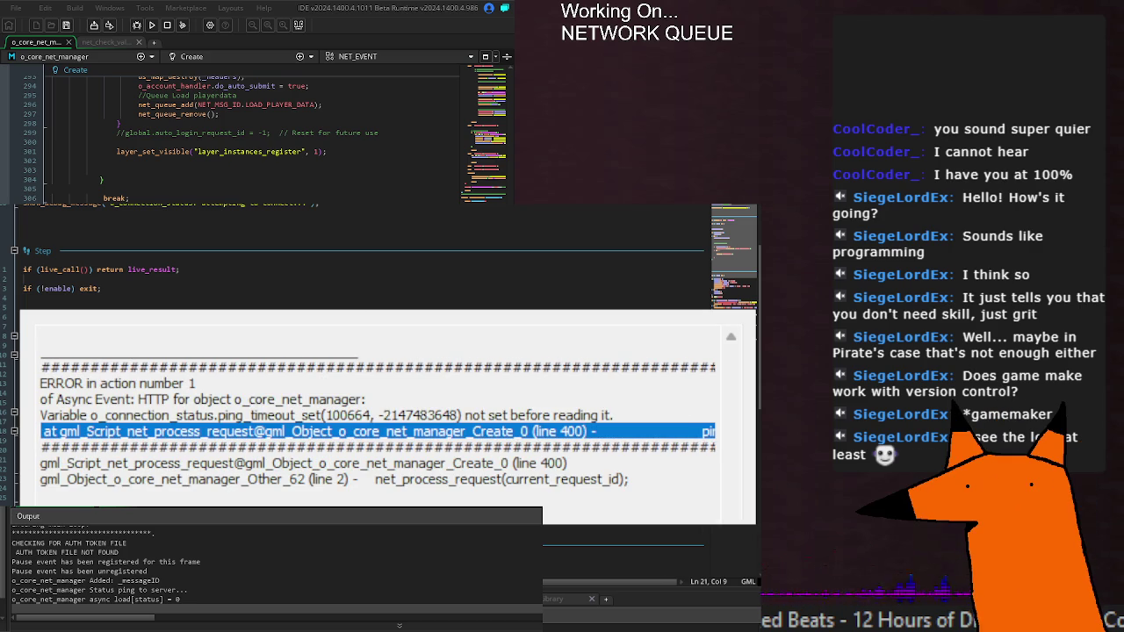
pyautogui.click(42, 493)
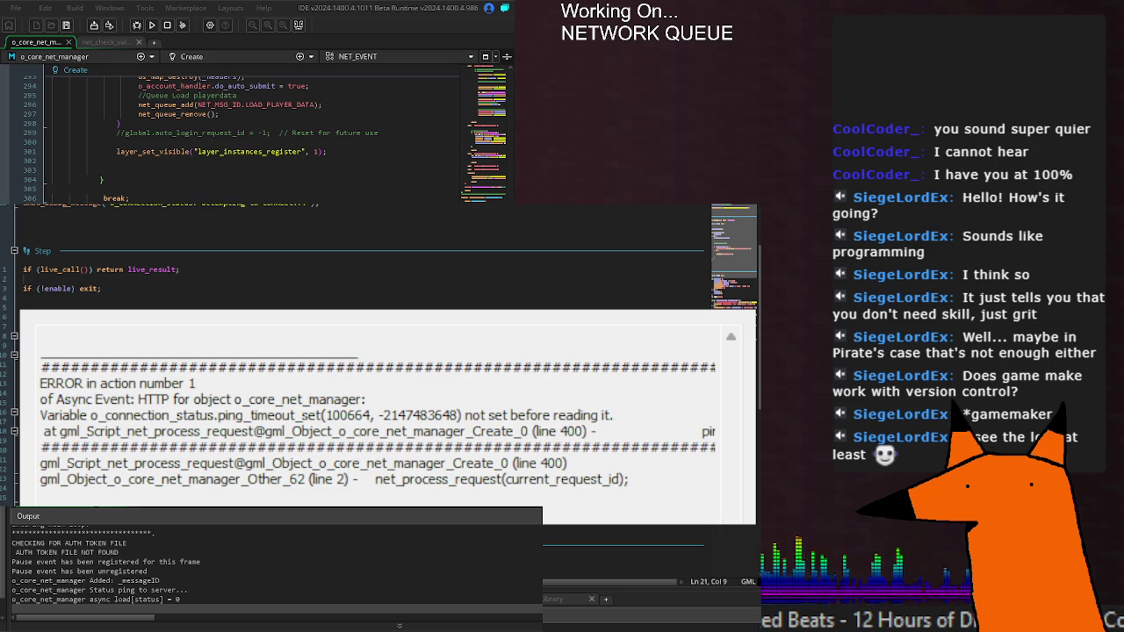
pyautogui.press('Escape')
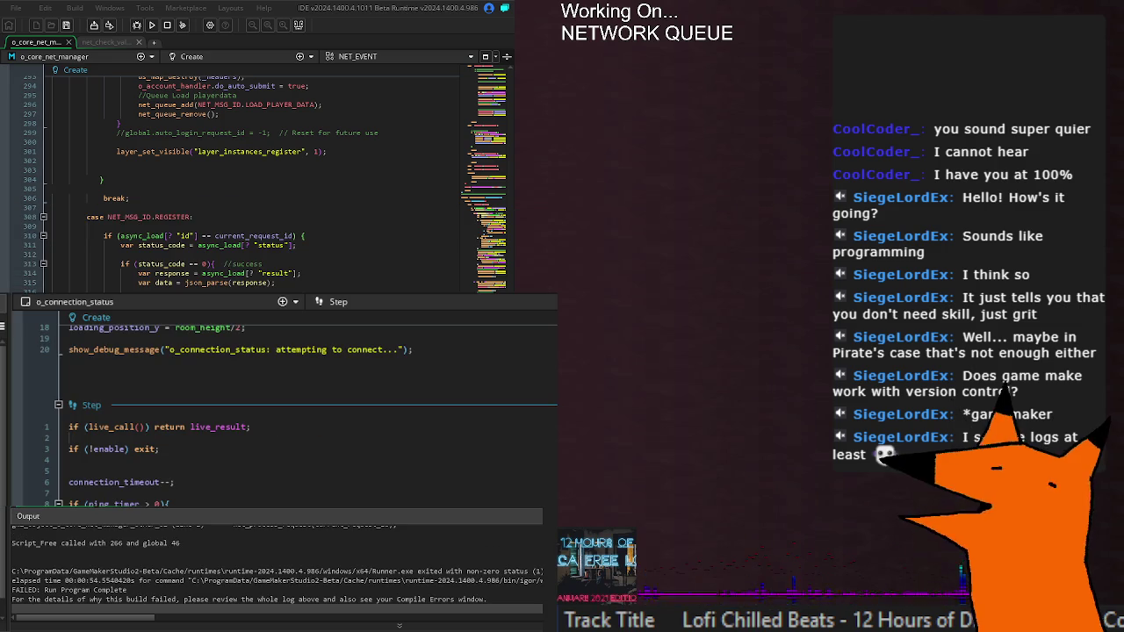
# Expand the collapsed CHECK_NET_STATUS case at line 382 in the net manager code.
pyautogui.scroll(-6, 251, 169)
pyautogui.scroll(-8, 251, 176)
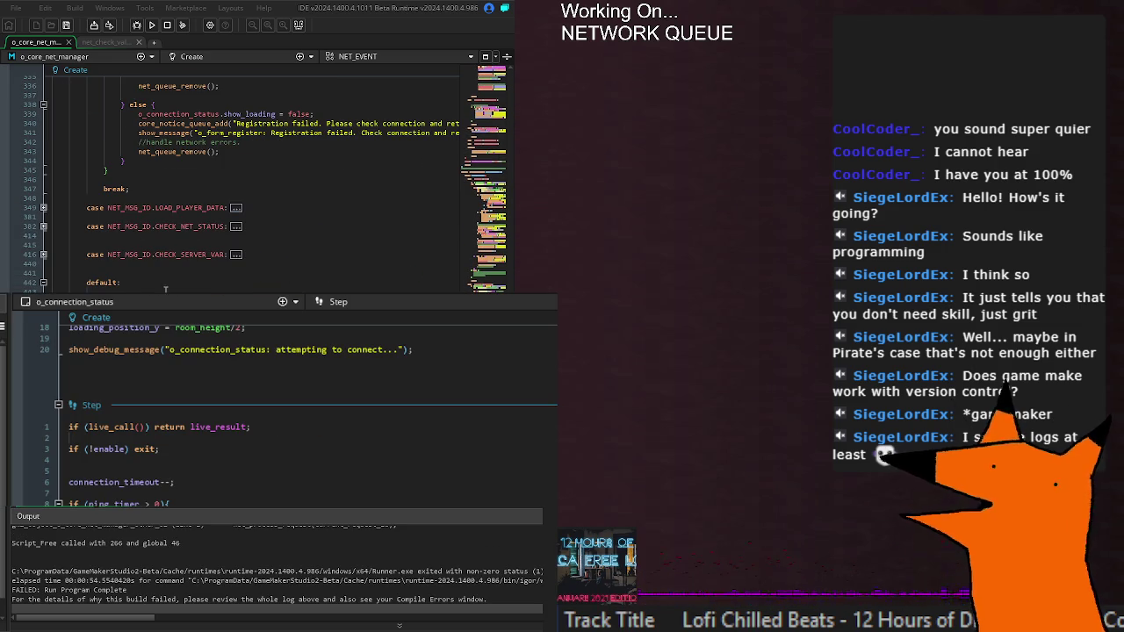
pyautogui.click(46, 225)
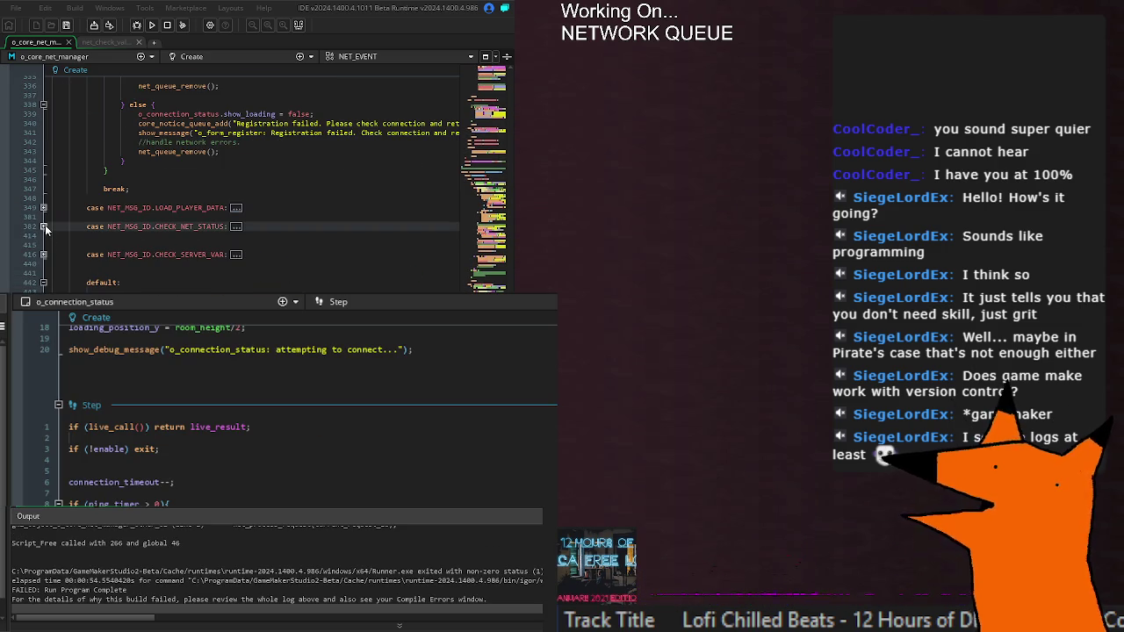
pyautogui.click(45, 225)
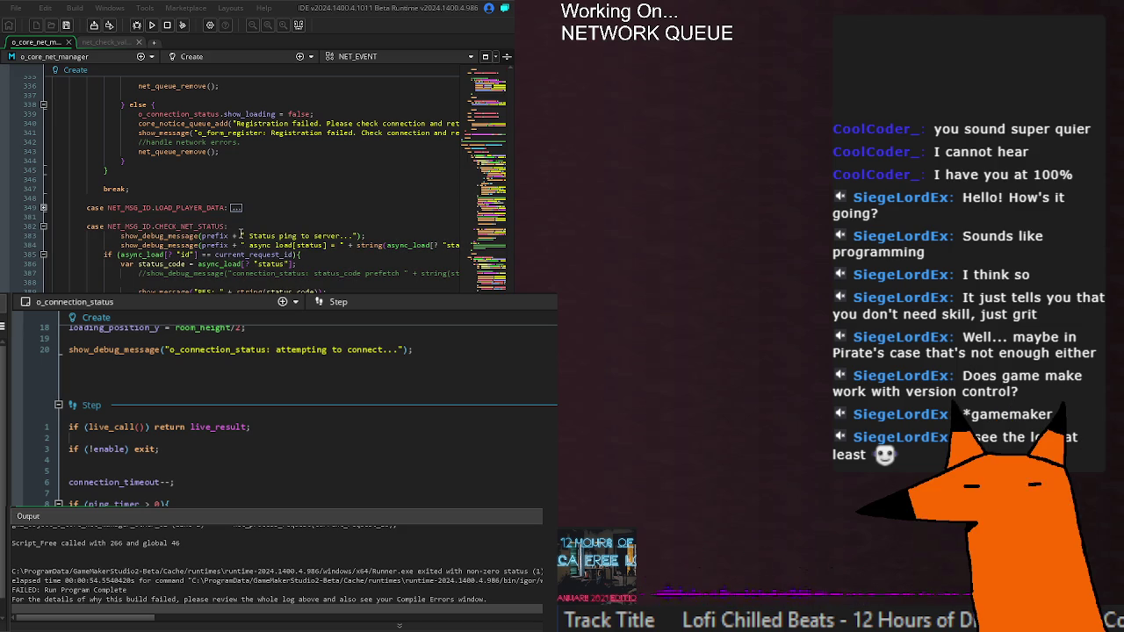
pyautogui.click(251, 226)
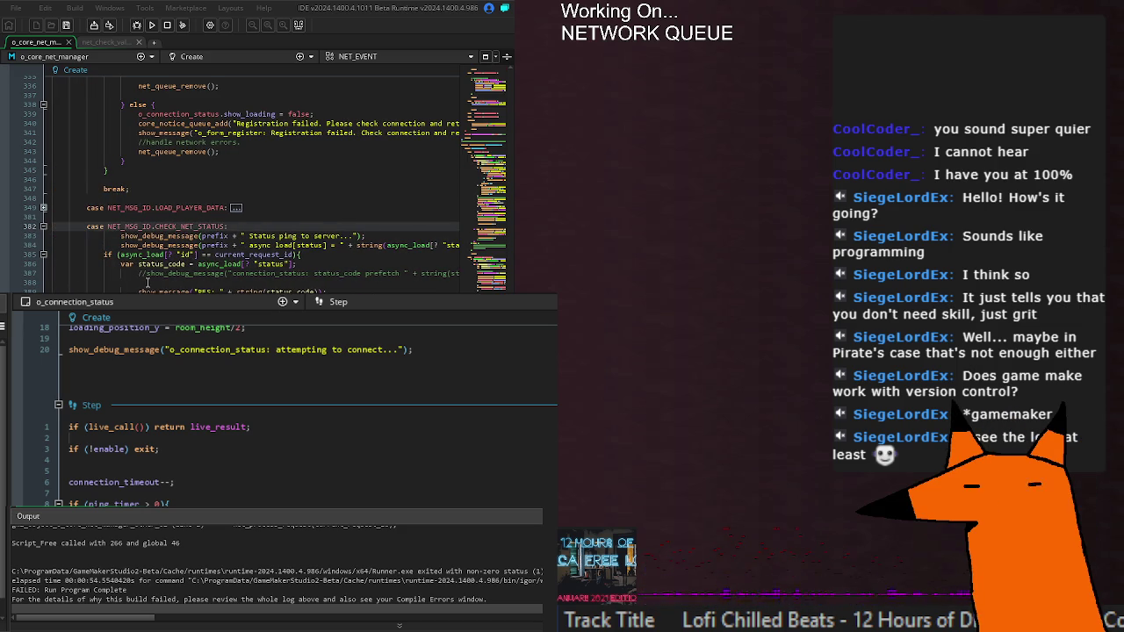
pyautogui.scroll(2, 359, 576)
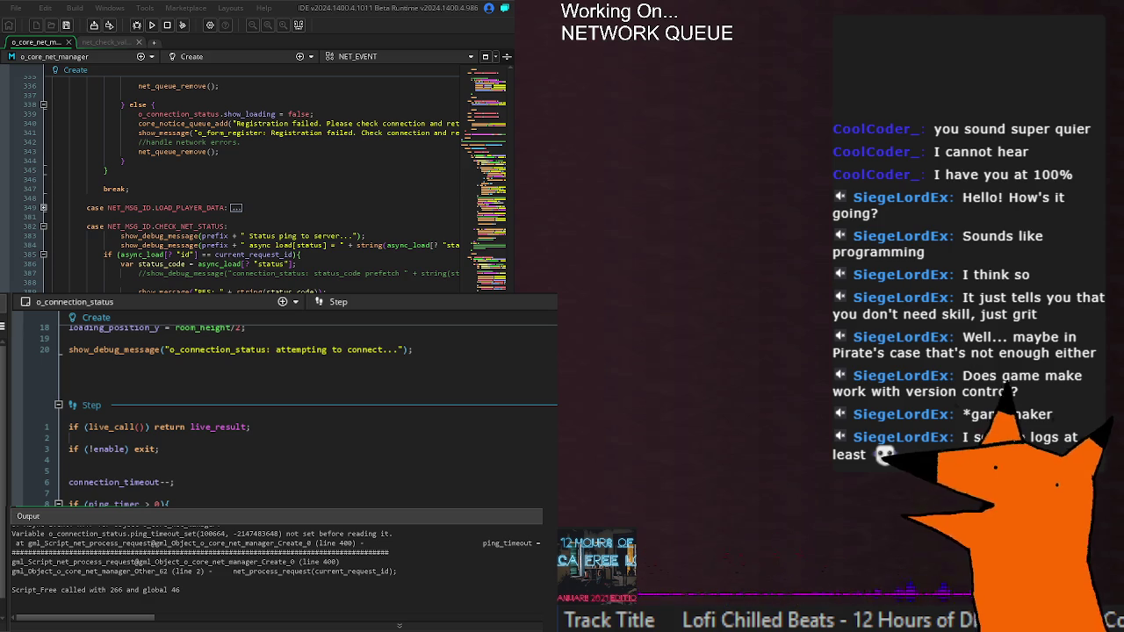
# Check the connection_timeout_set uses, save, and run the build, which reports three compile errors.
pyautogui.click(302, 441)
pyautogui.scroll(6, 128, 407)
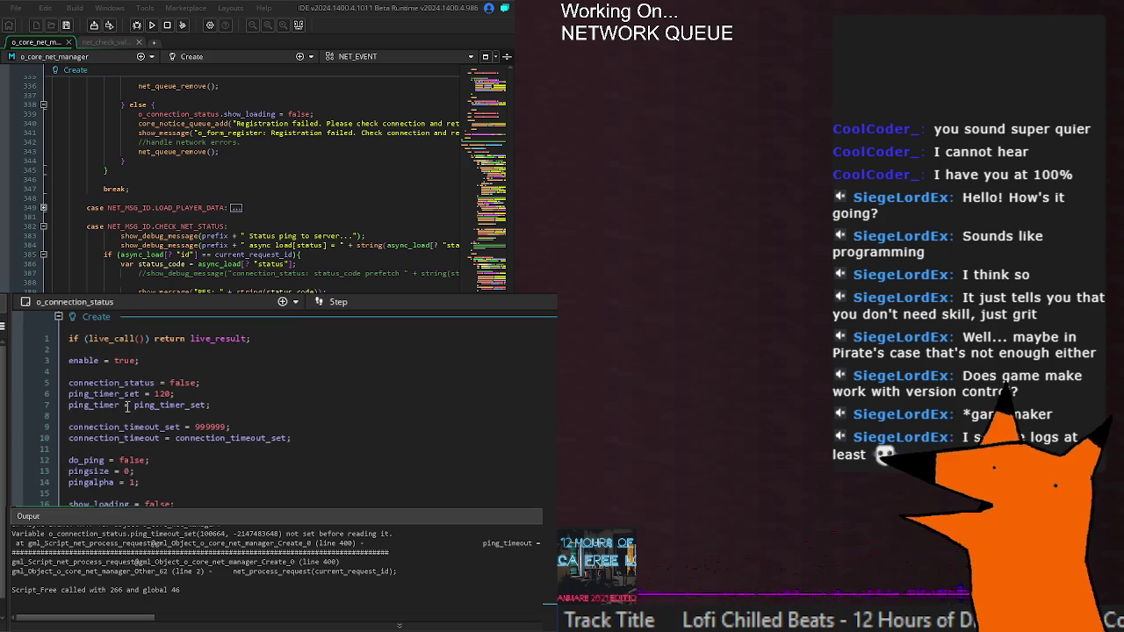
pyautogui.doubleClick(122, 429)
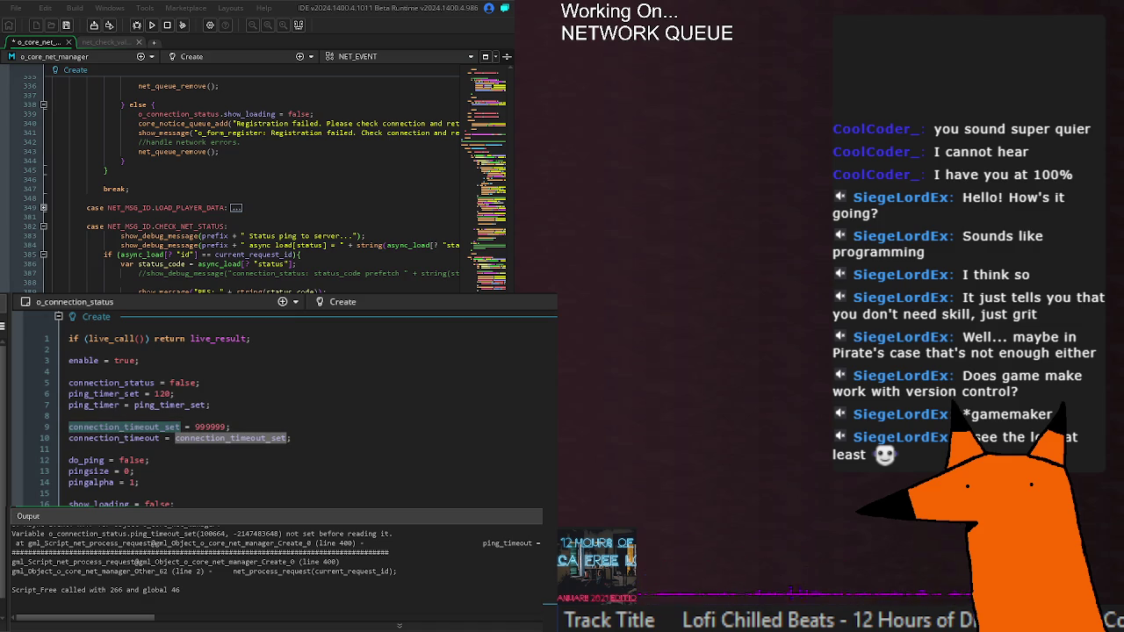
pyautogui.doubleClick(97, 438)
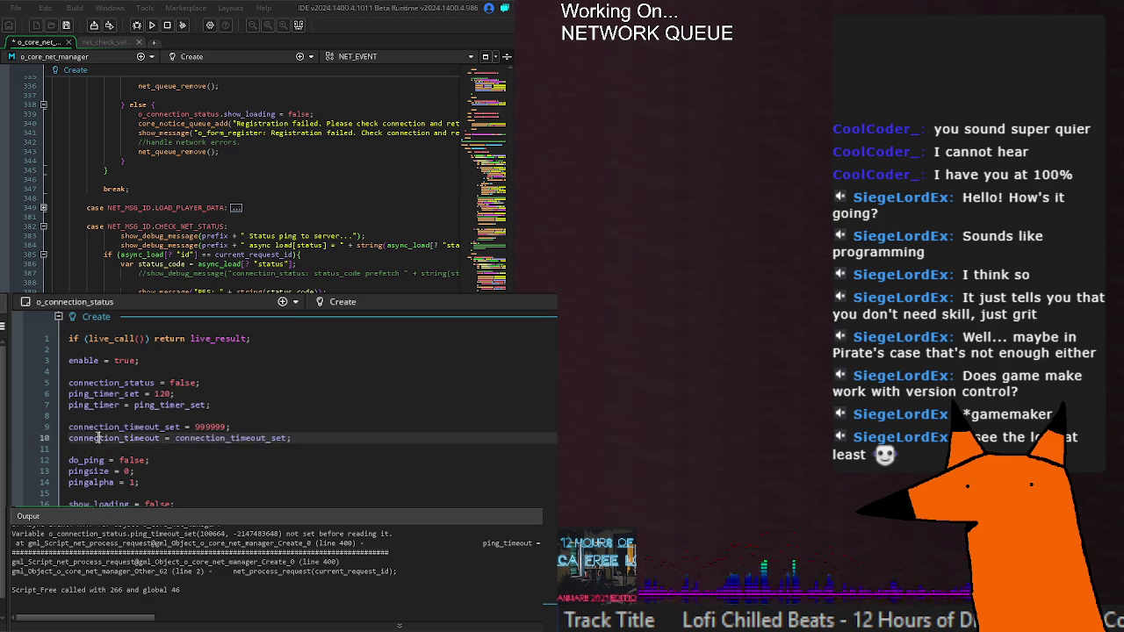
pyautogui.hotkey('ctrl', 's')
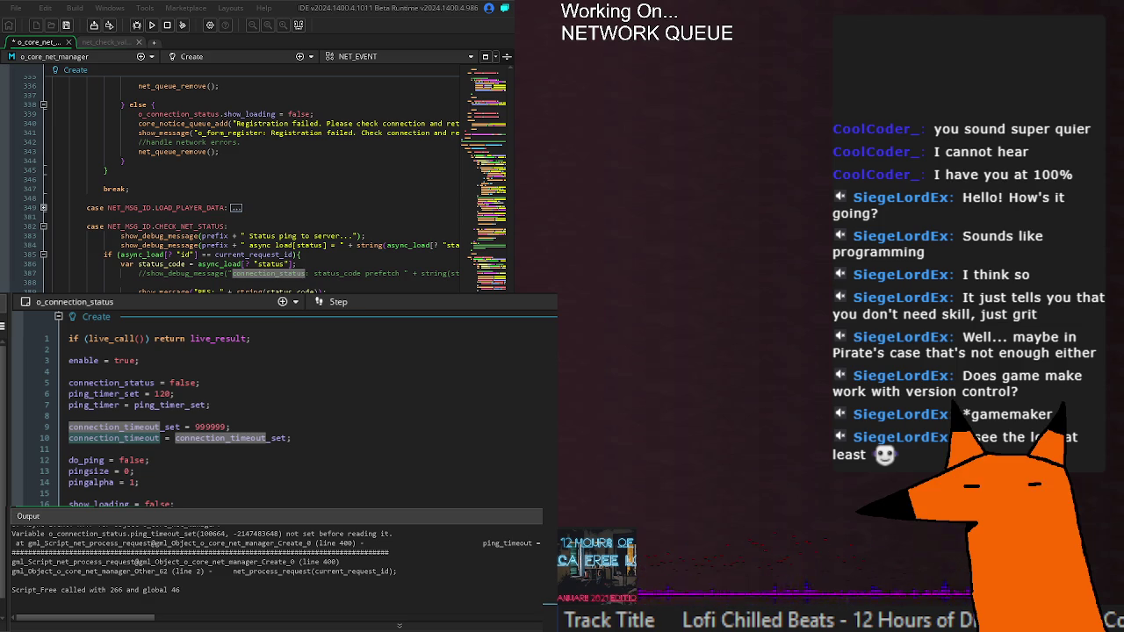
pyautogui.hotkey('ctrl', 's')
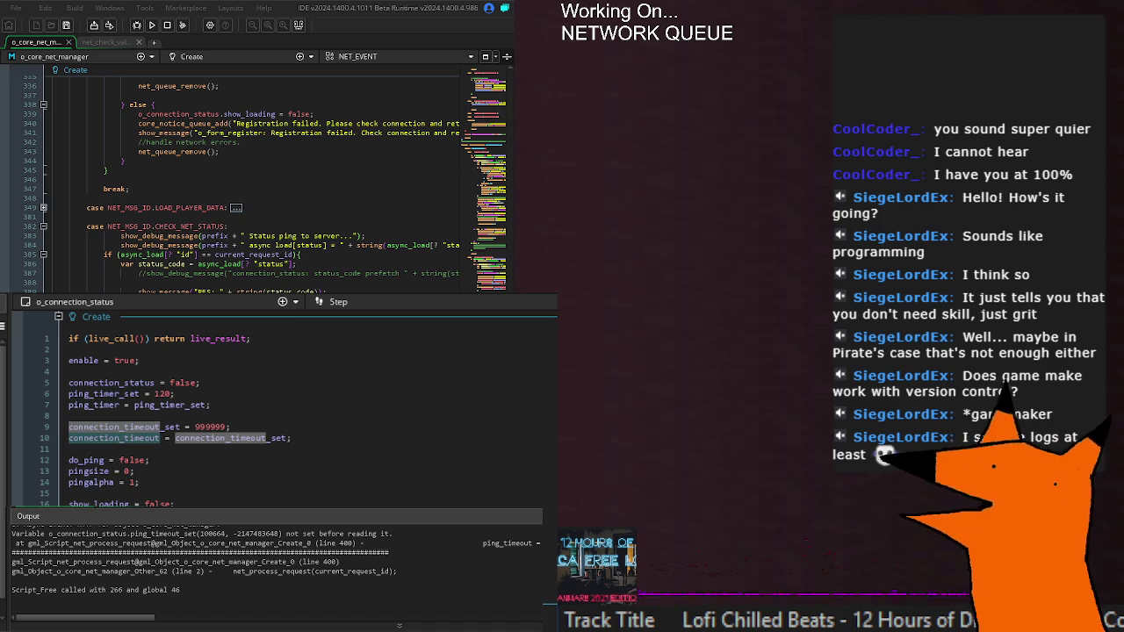
pyautogui.hotkey('ctrl', 's')
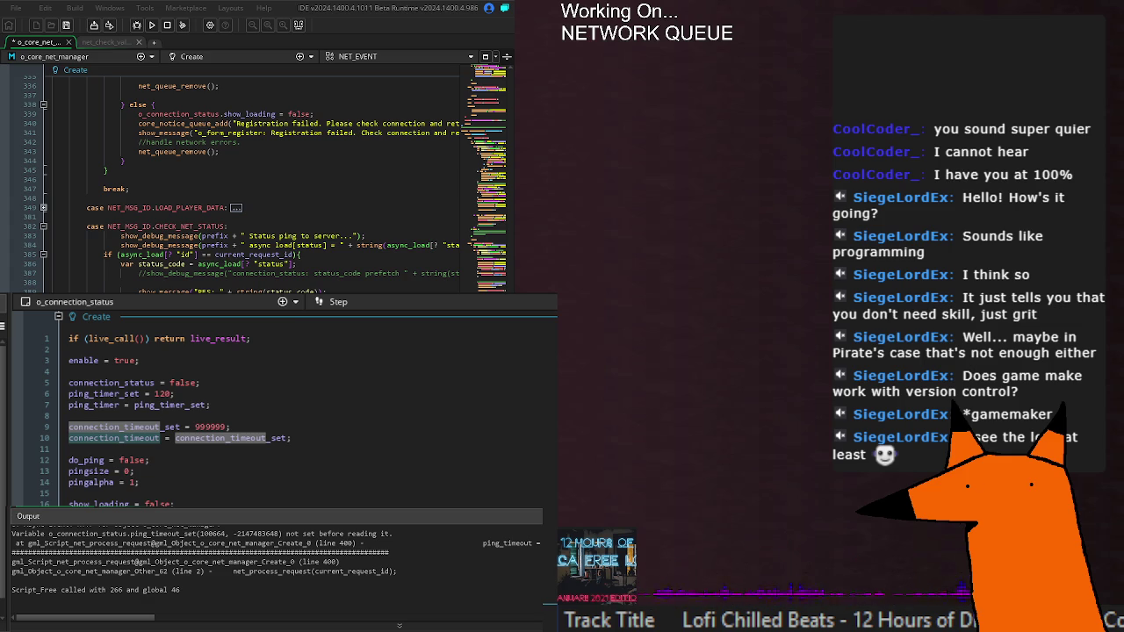
pyautogui.click(153, 24)
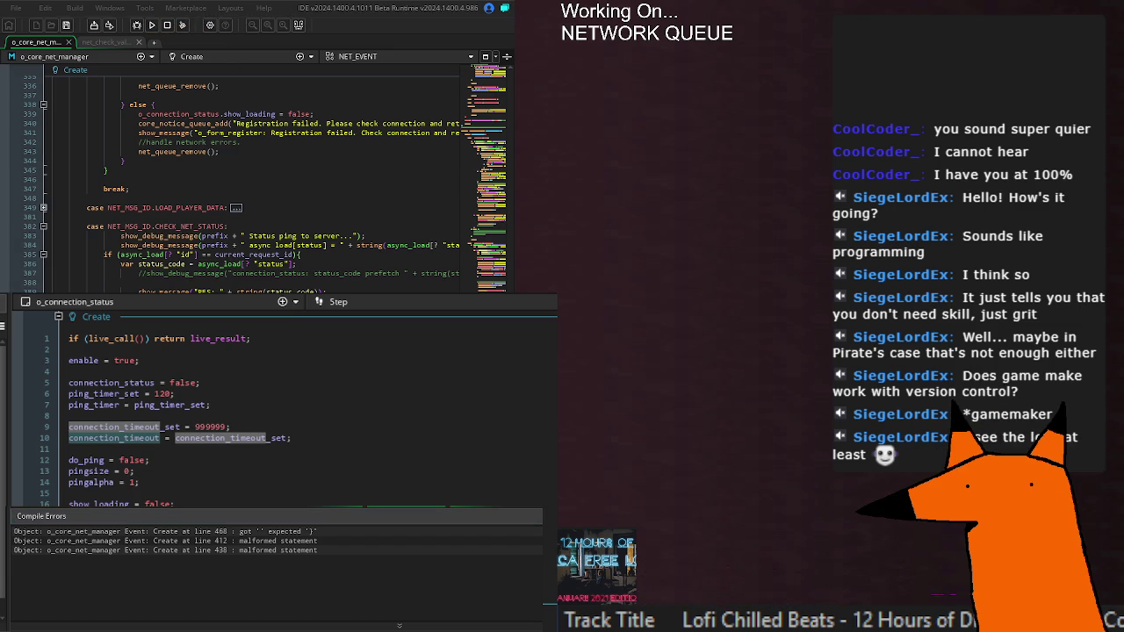
# Rebuild and run the game to its sign-up screen, with the log reporting 'Server is online. Connected.'.
pyautogui.press('F5')
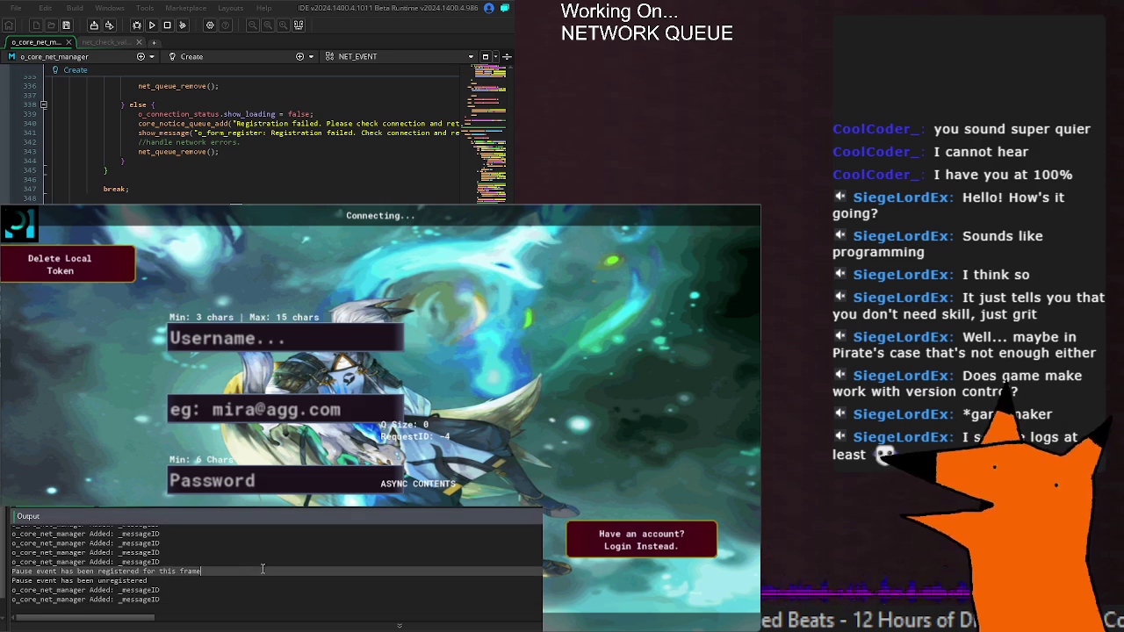
# Confirm the 'Server is online. Connected.' log line, then close the running game.
pyautogui.tripleClick(137, 558)
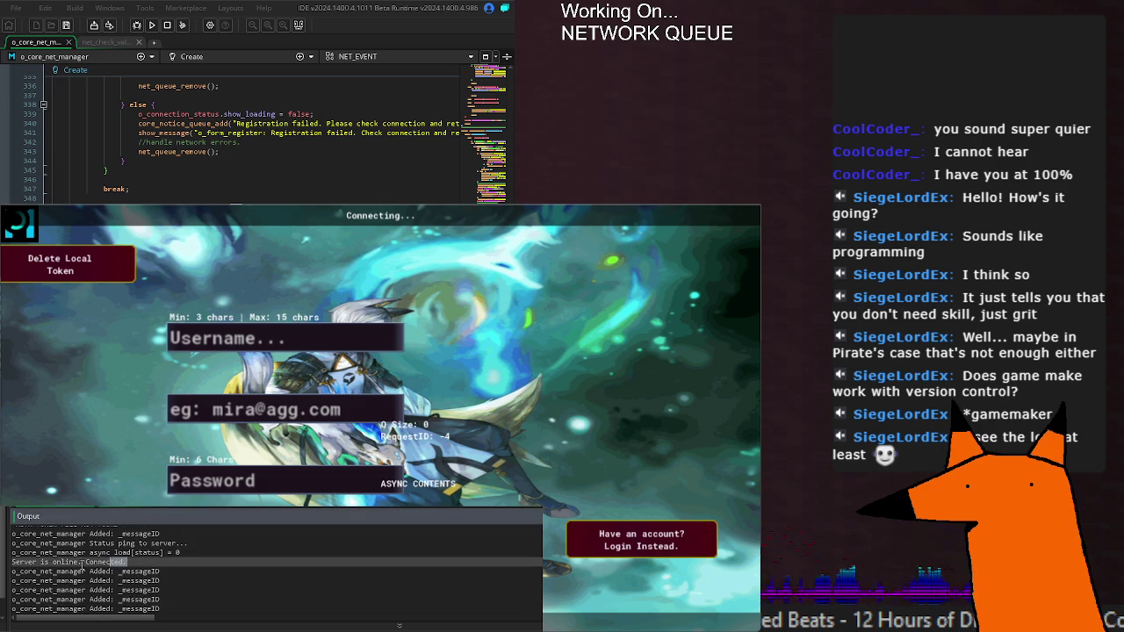
pyautogui.click(199, 572)
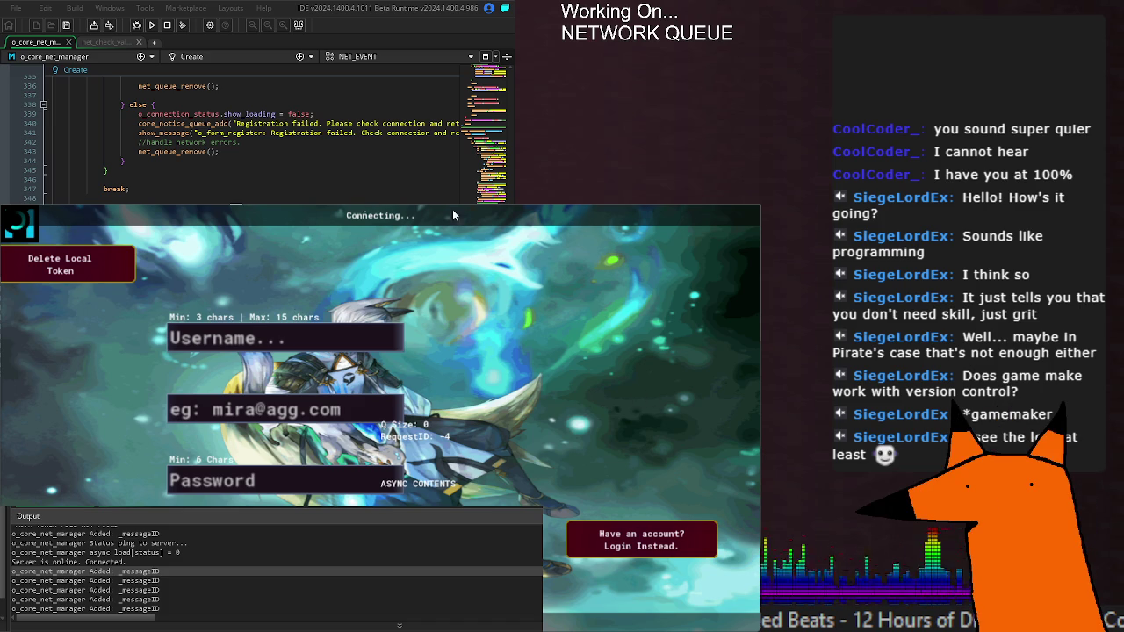
pyautogui.hotkey('alt', 'F4')
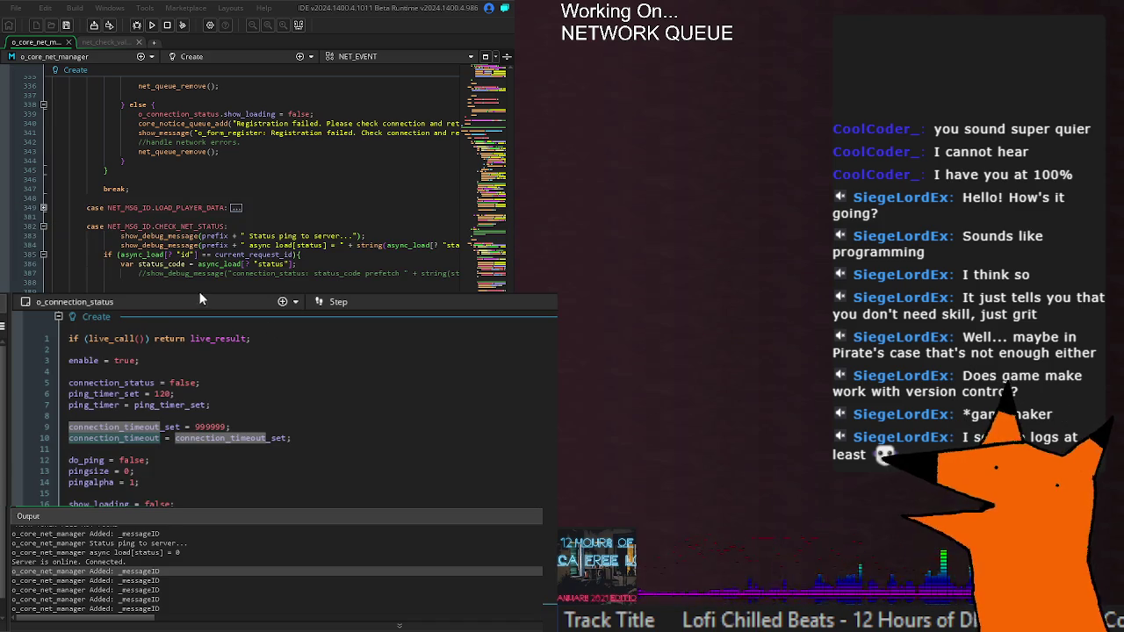
# Change connection_timeout_set from 999999 to 300 and relaunch the game to test it.
pyautogui.doubleClick(131, 460)
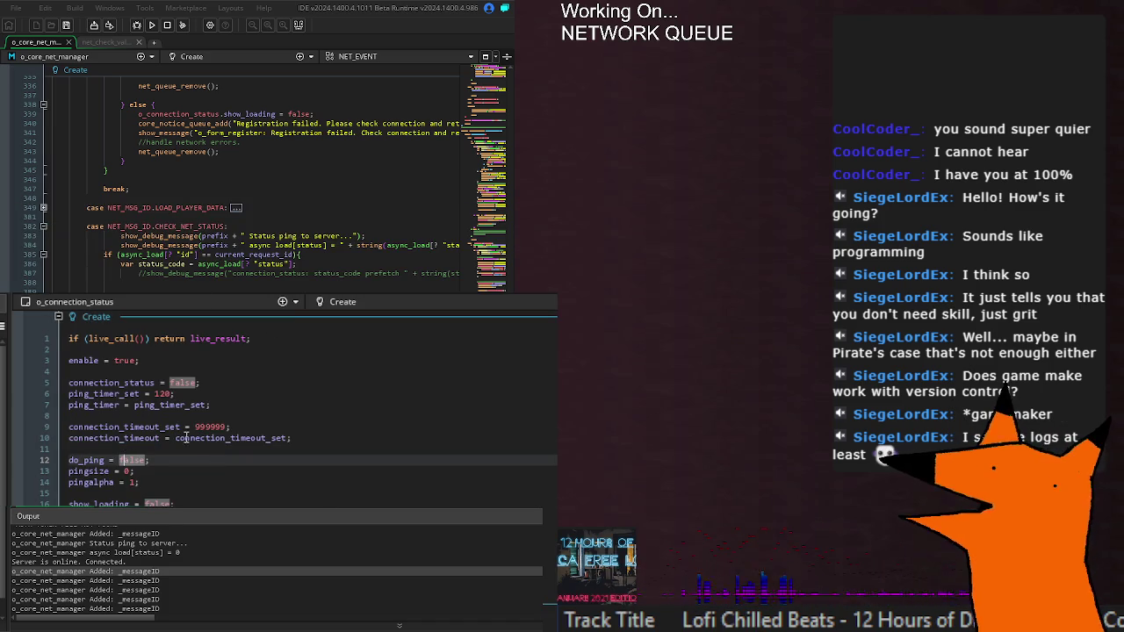
pyautogui.doubleClick(211, 427)
pyautogui.write('300')
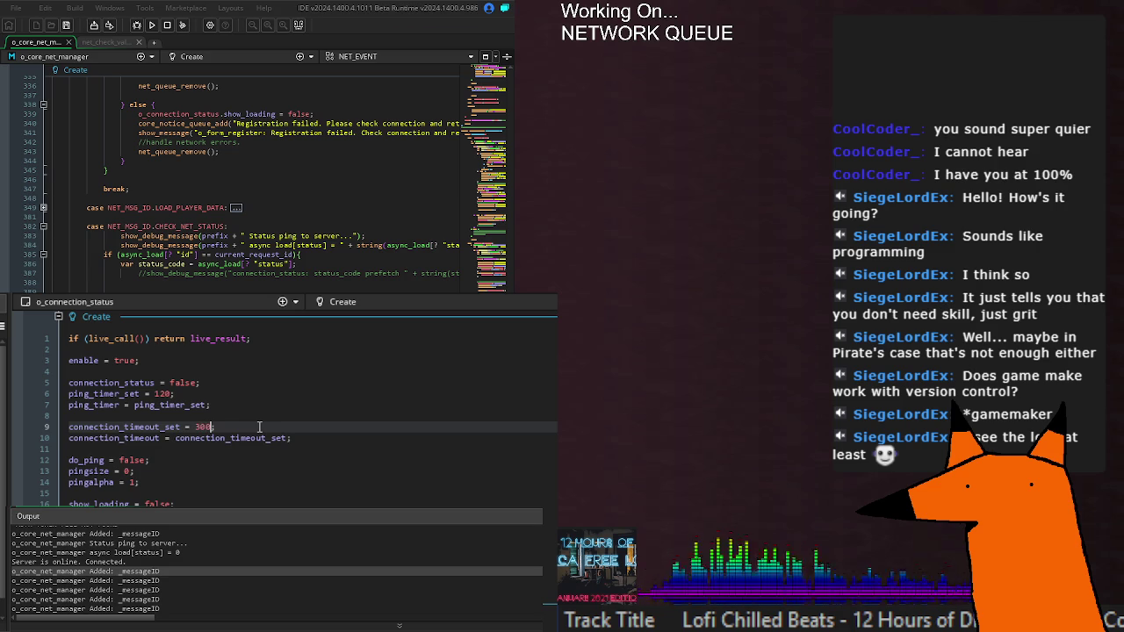
pyautogui.scroll(-2, 259, 427)
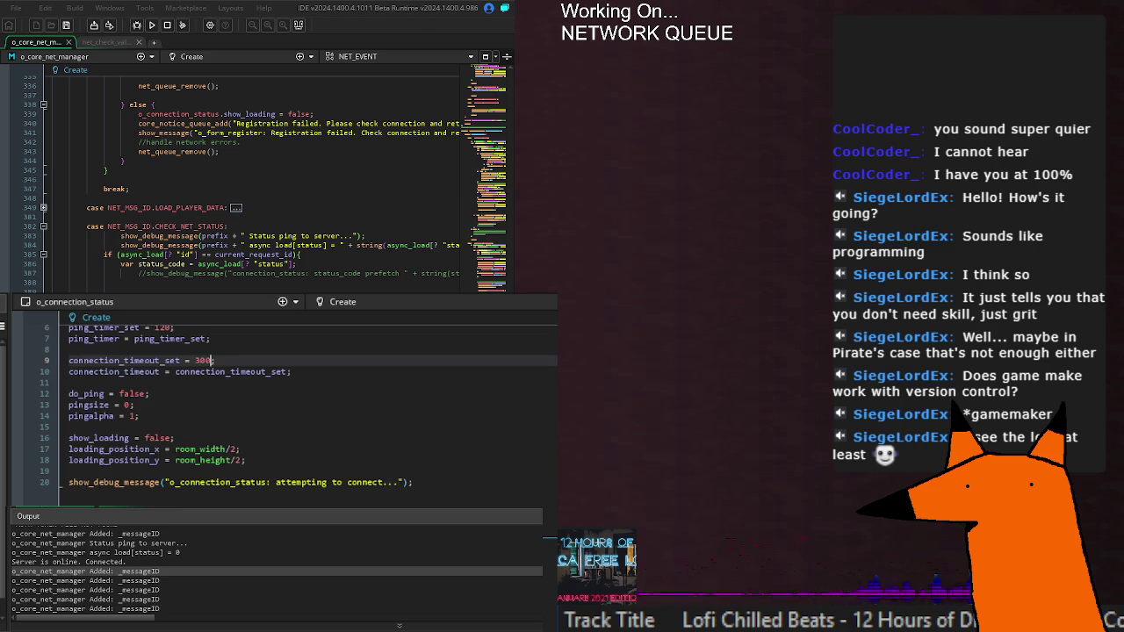
pyautogui.scroll(-2, 259, 427)
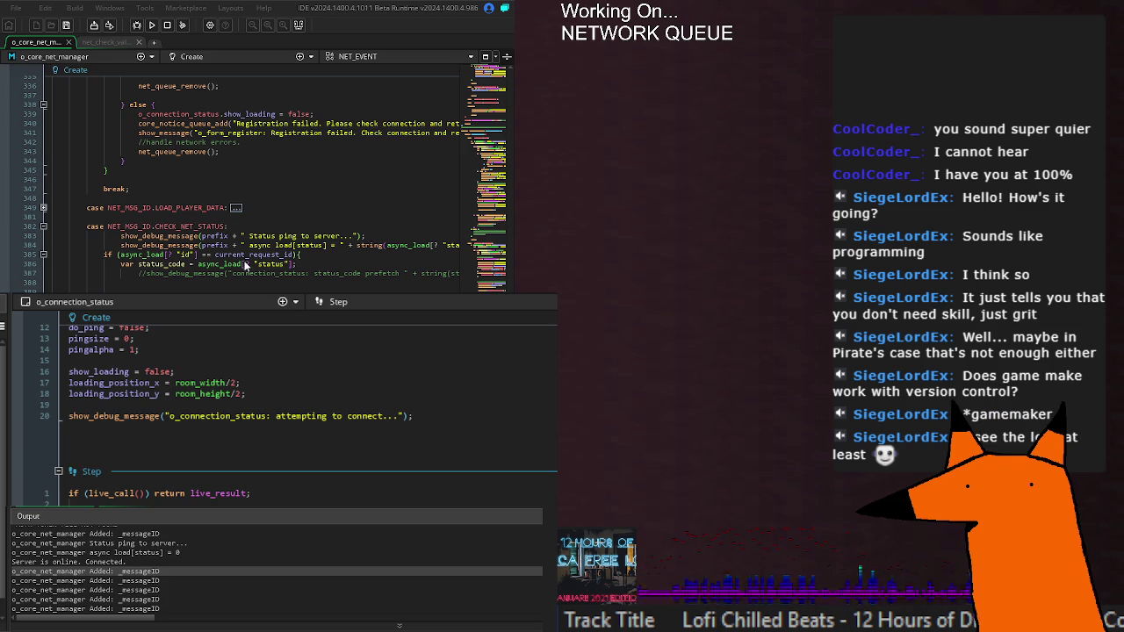
pyautogui.doubleClick(221, 230)
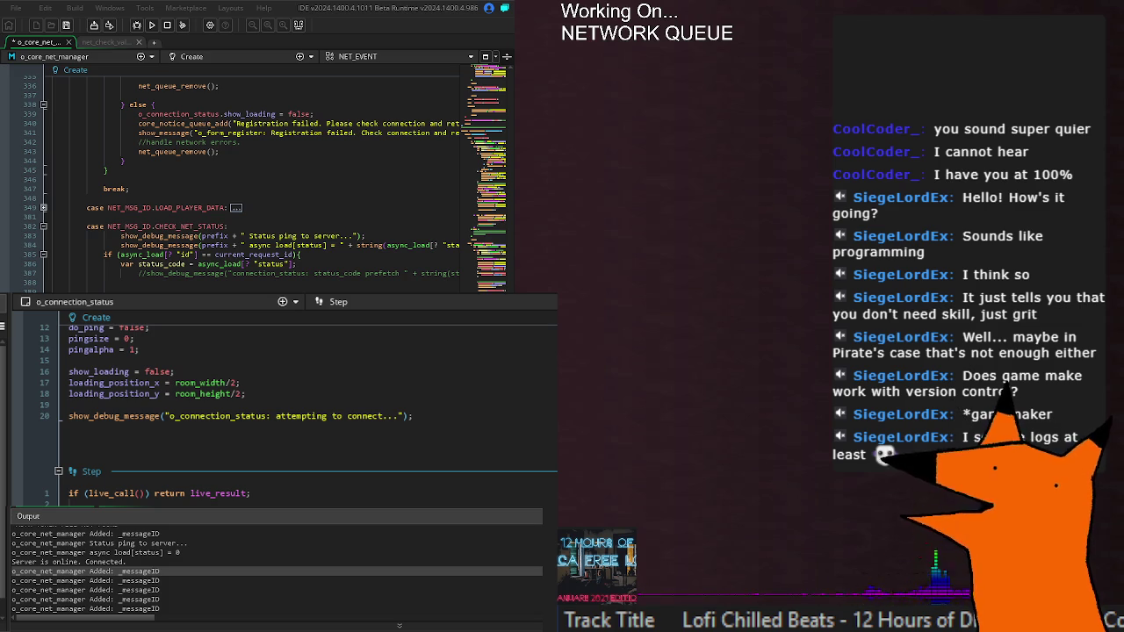
pyautogui.press('F5')
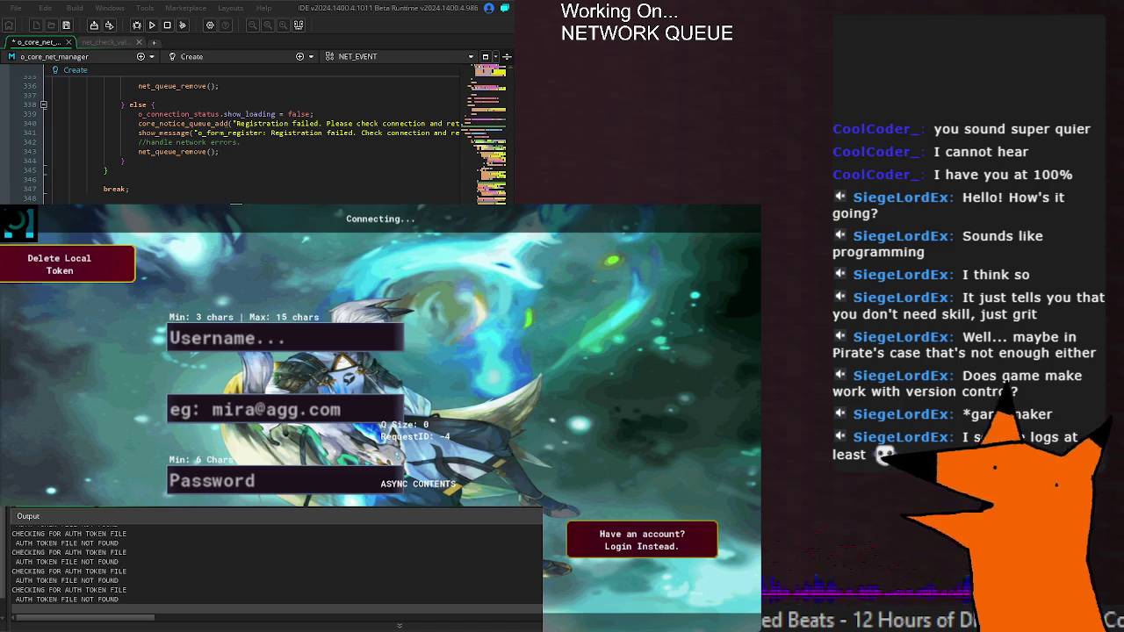
# Save the network manager code and restart the game with a fresh build.
pyautogui.hotkey('ctrl', 's')
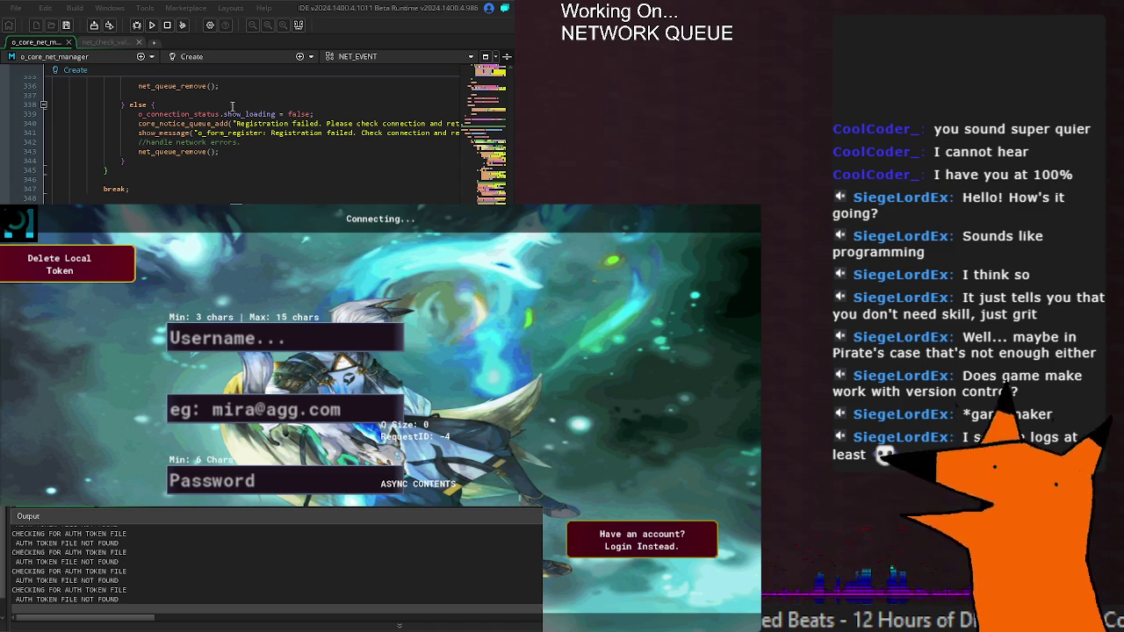
pyautogui.click(152, 26)
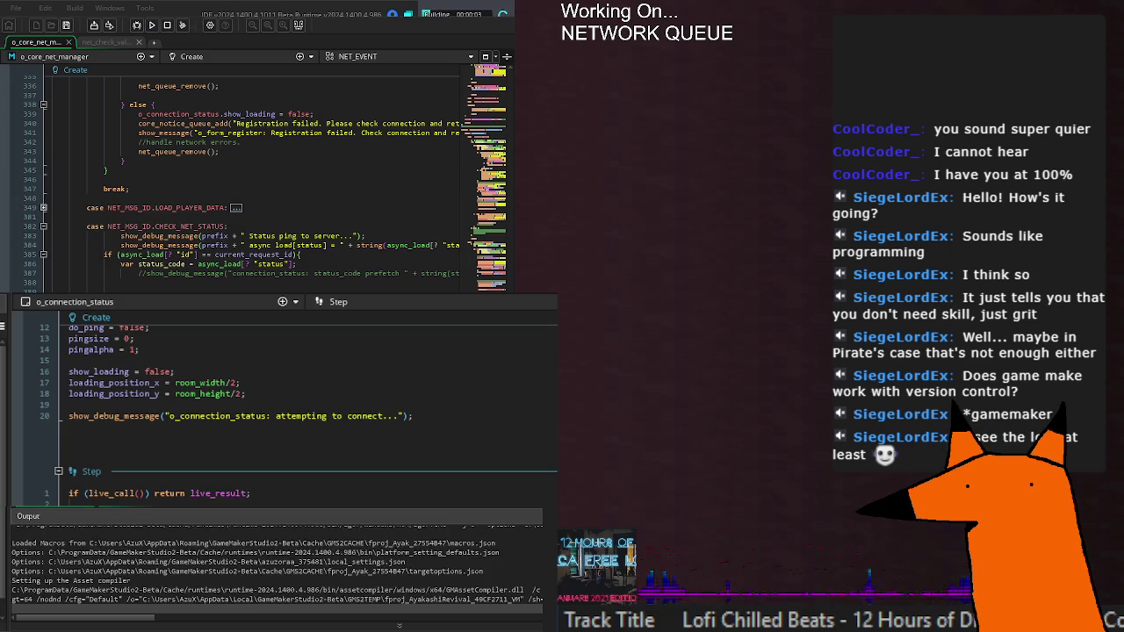
pyautogui.press('F12')
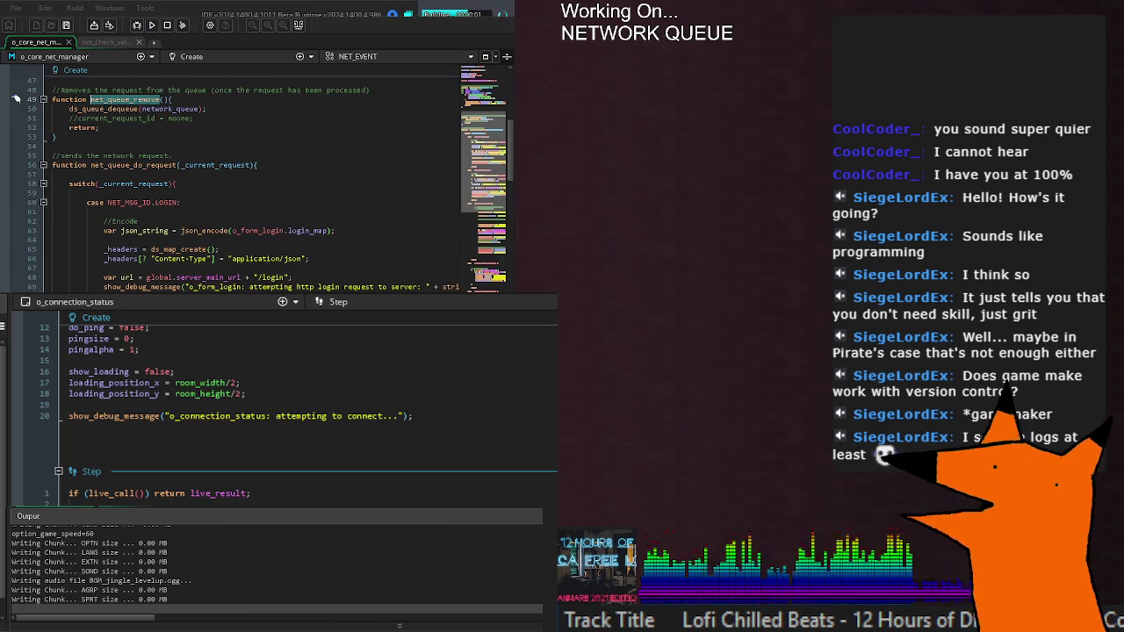
# Uncomment the current_request_id reset to noone on line 51 of net_queue_remove and run the game.
pyautogui.doubleClick(114, 118)
pyautogui.hotkey('ctrl', 'shift', 'k')
pyautogui.press('F5')
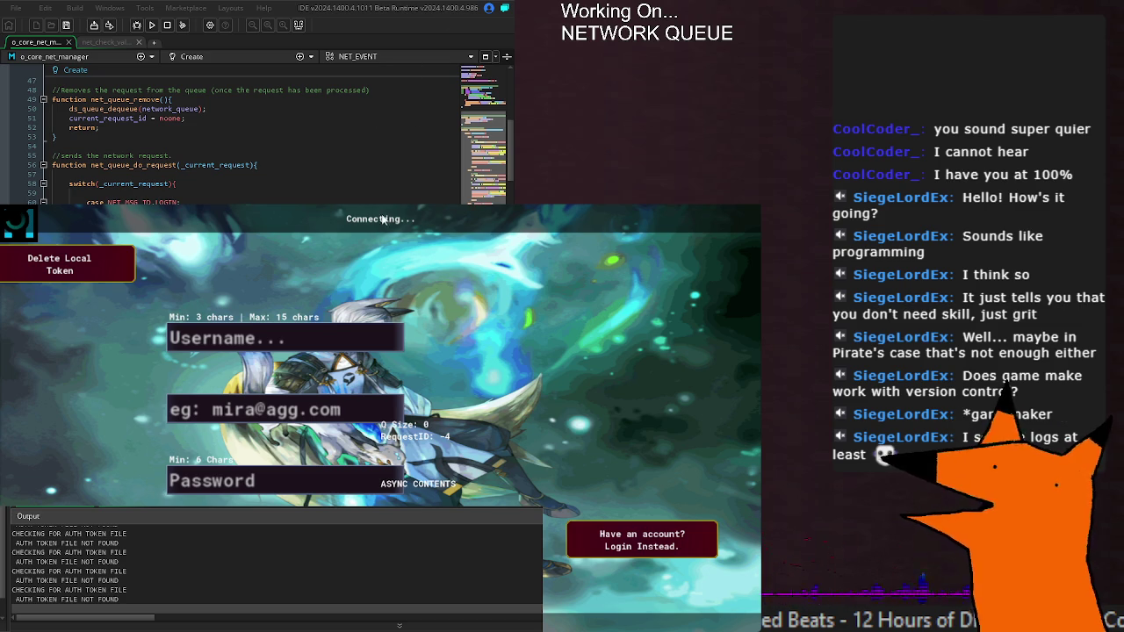
pyautogui.scroll(-10, 255, 140)
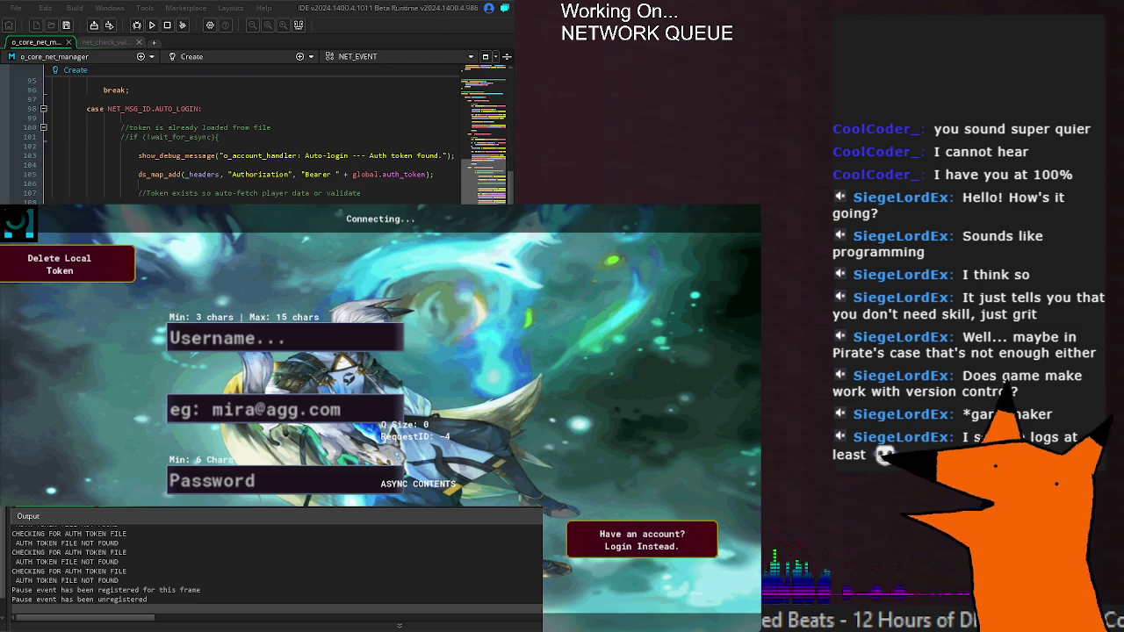
pyautogui.scroll(-10, 254, 141)
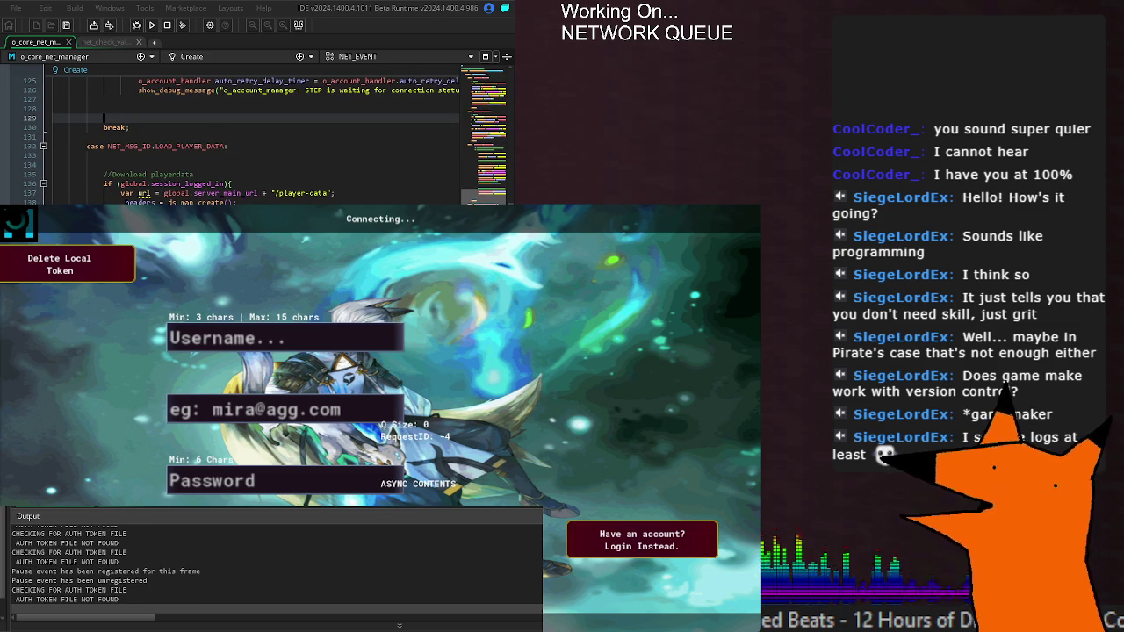
pyautogui.scroll(-20, 254, 141)
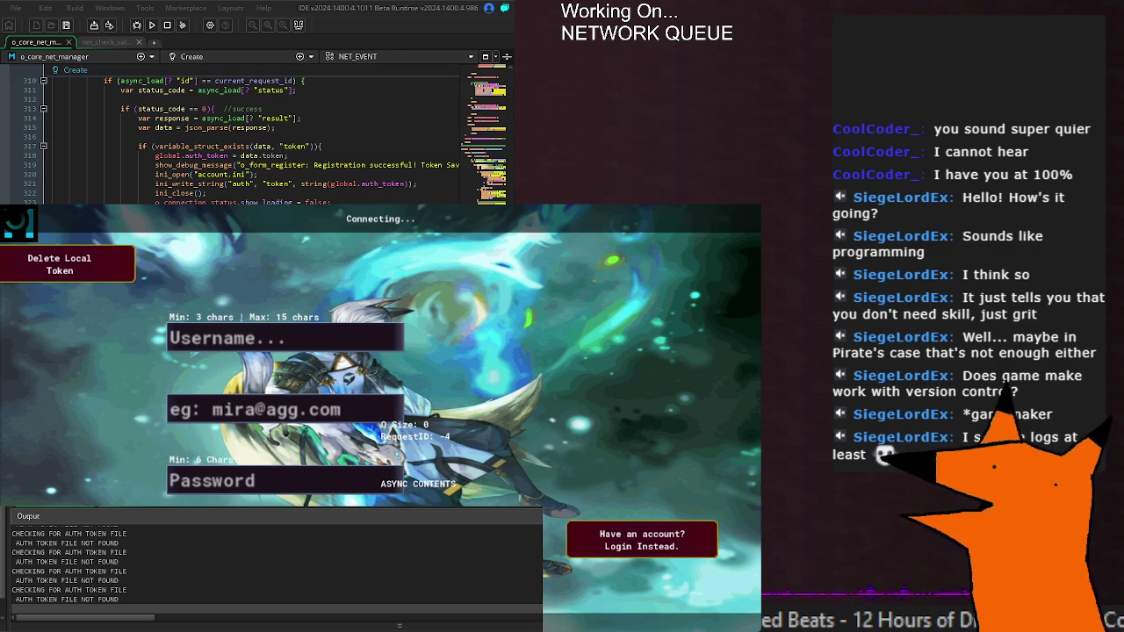
pyautogui.scroll(-8, 264, 140)
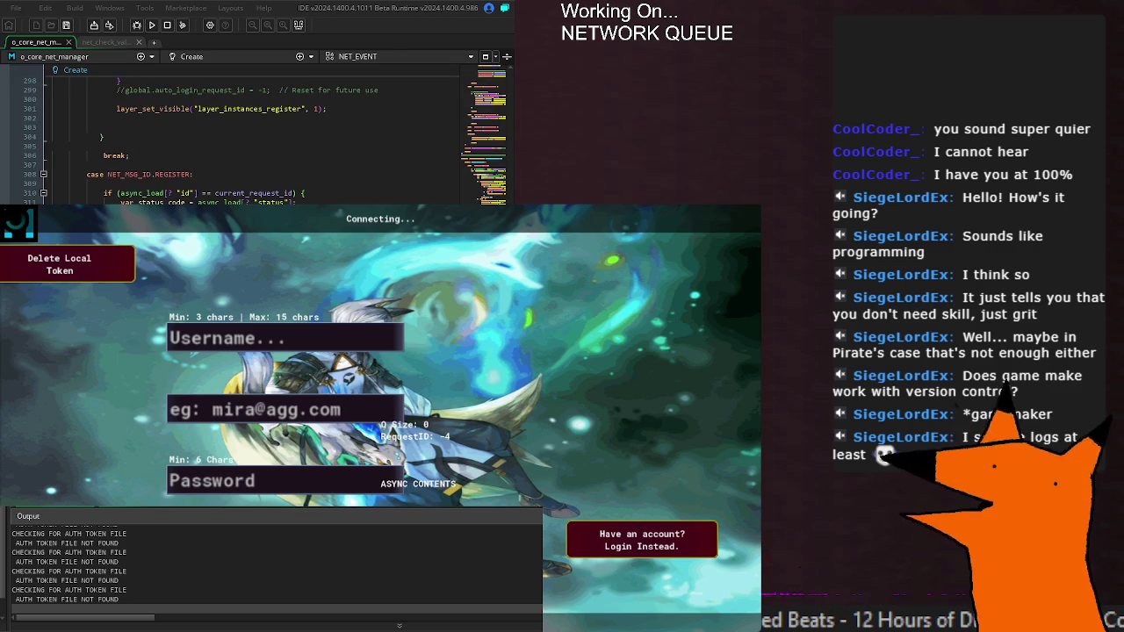
# Scroll to the registration-failed branch and rerun the game to watch the Added _messageID log entries.
pyautogui.scroll(-2, 263, 137)
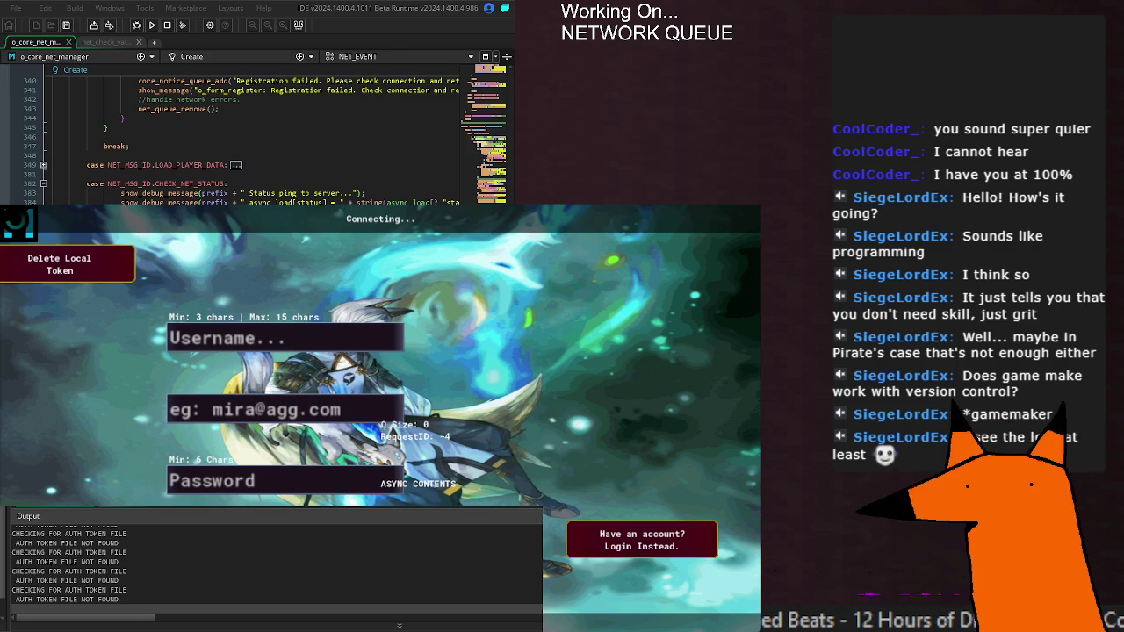
pyautogui.press('F5')
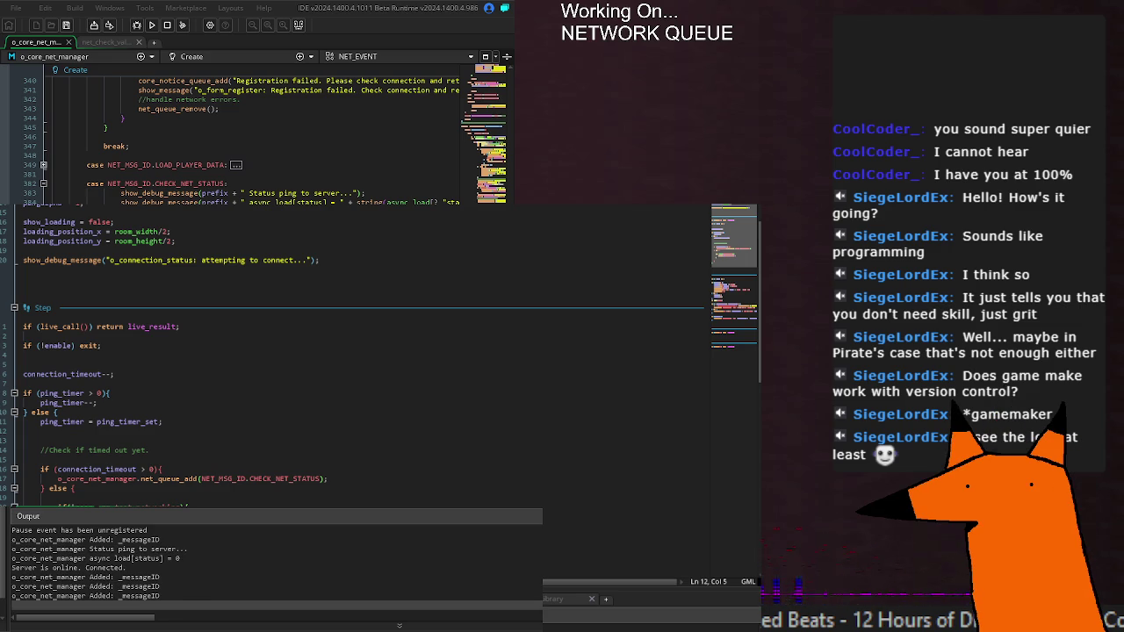
# Review the Output log, then scroll the Create event up to the request queue setup at lines 18–30.
pyautogui.click(180, 596)
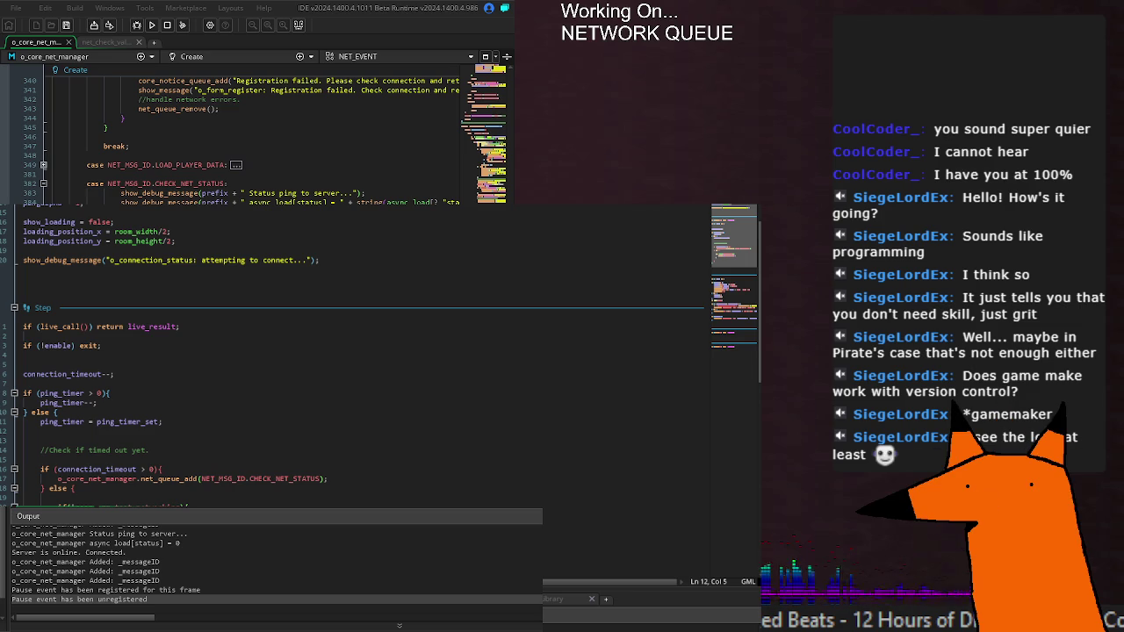
pyautogui.click(365, 192)
pyautogui.scroll(20, 255, 136)
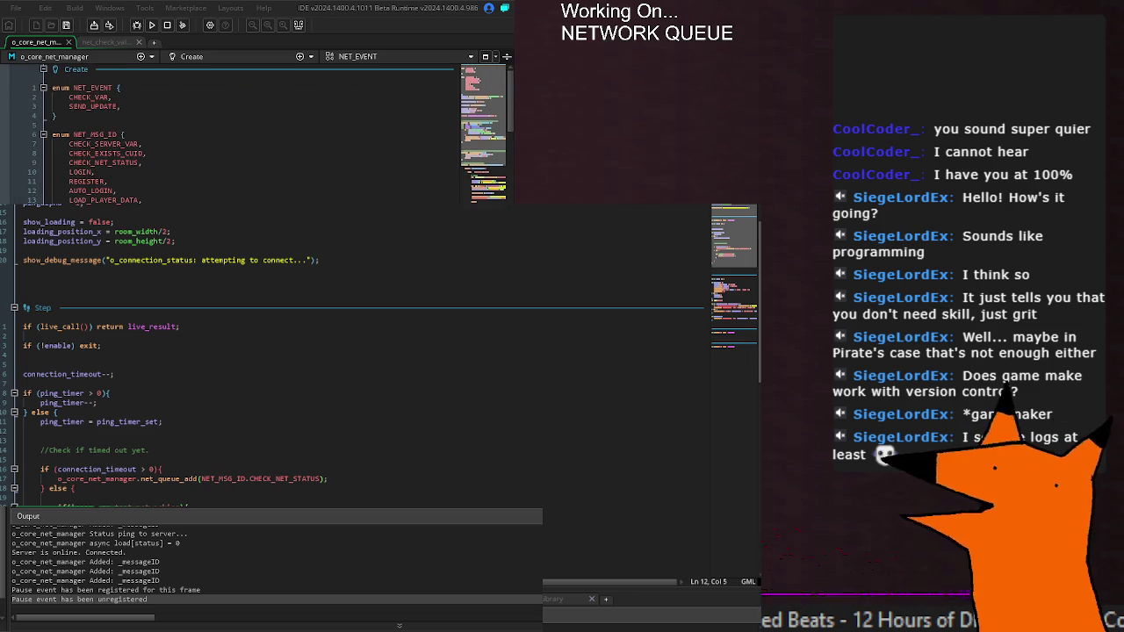
pyautogui.scroll(14, 255, 136)
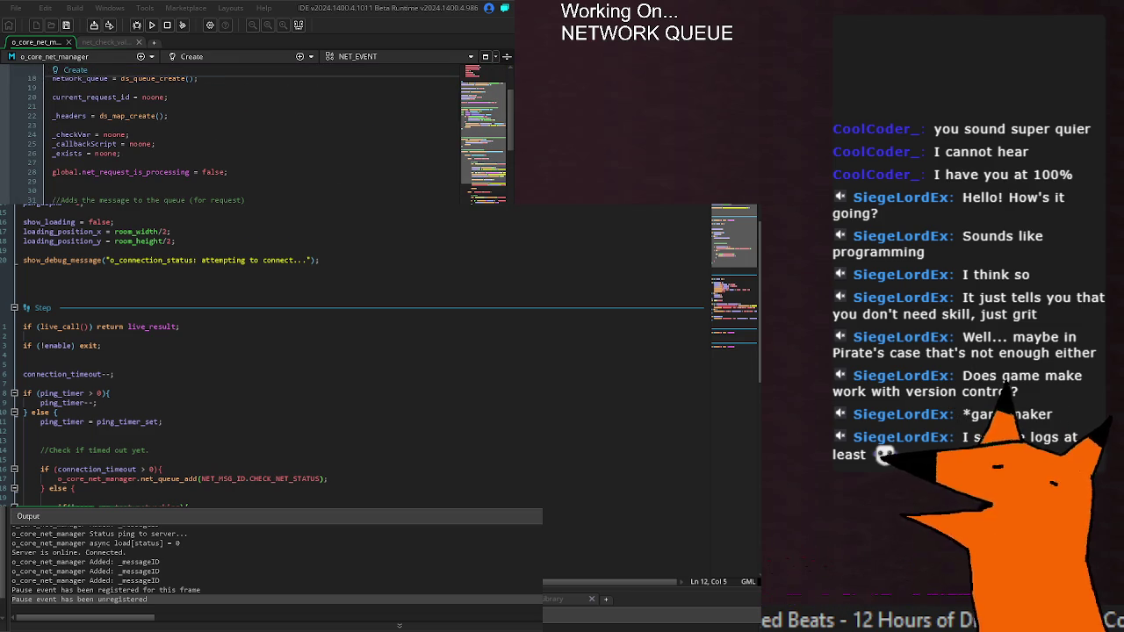
# Save and run the game, then compare the register form's Create and Step event code.
pyautogui.press('F5')
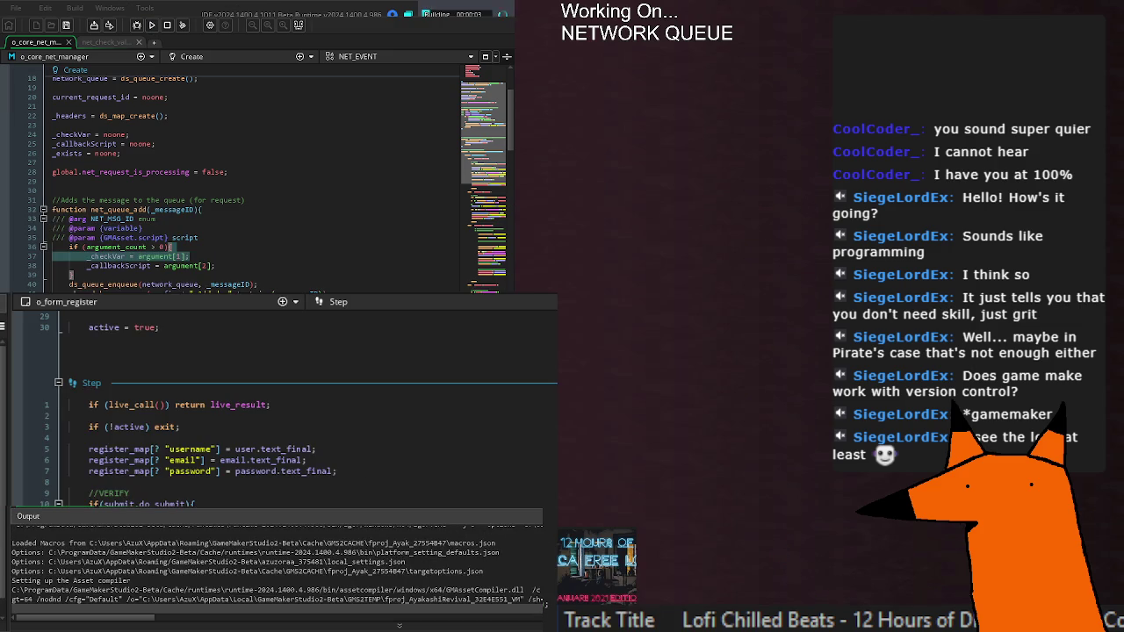
pyautogui.scroll(-8, 281, 404)
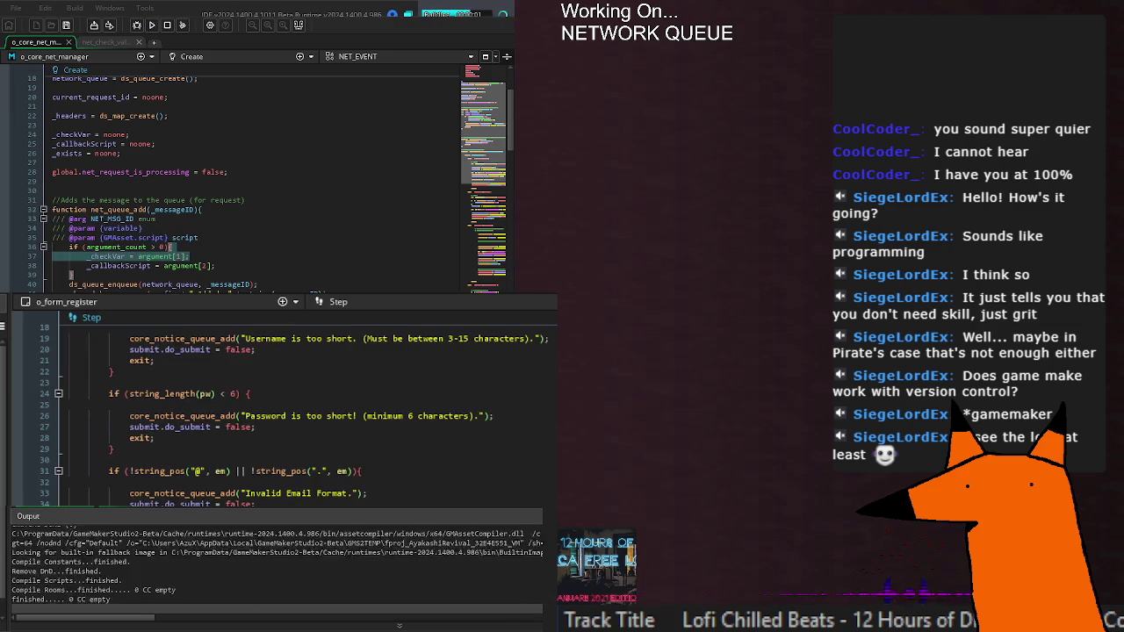
pyautogui.hotkey('ctrl', 'Tab')
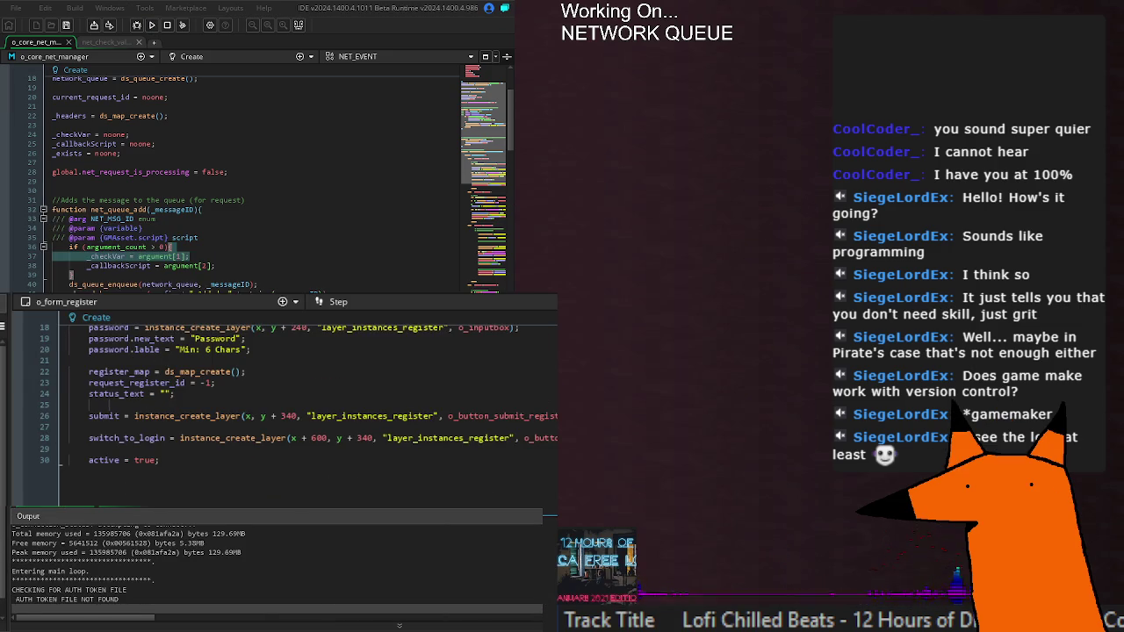
pyautogui.hotkey('ctrl', 'Tab')
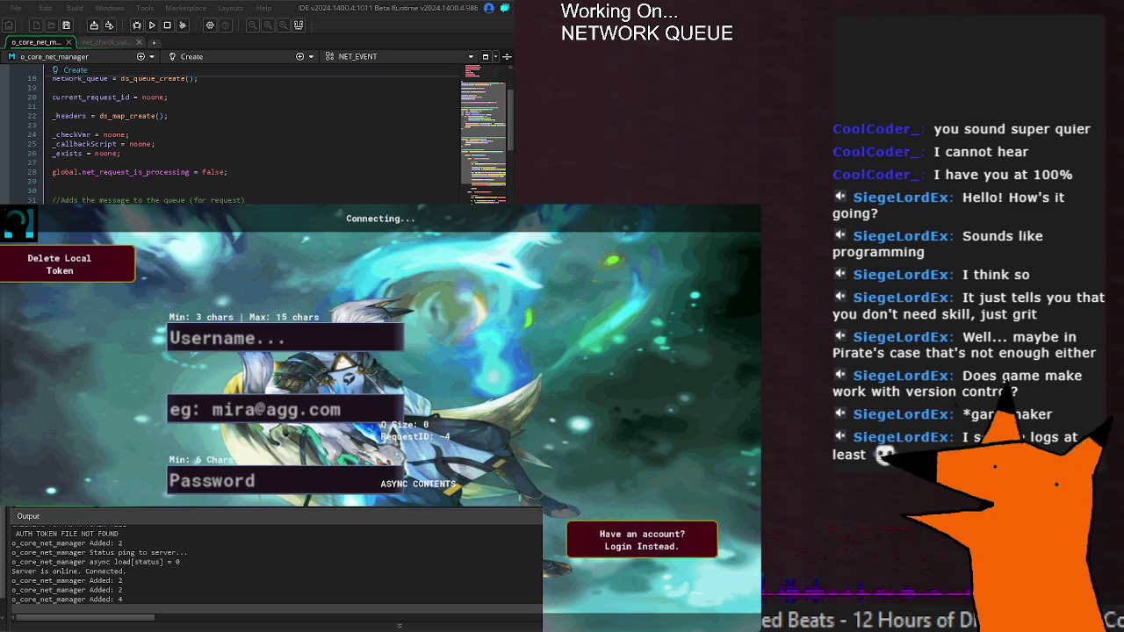
# Save o_core_net_manager's Create code, whose LOGIN case POSTs JSON to /login.
pyautogui.scroll(6, 118, 155)
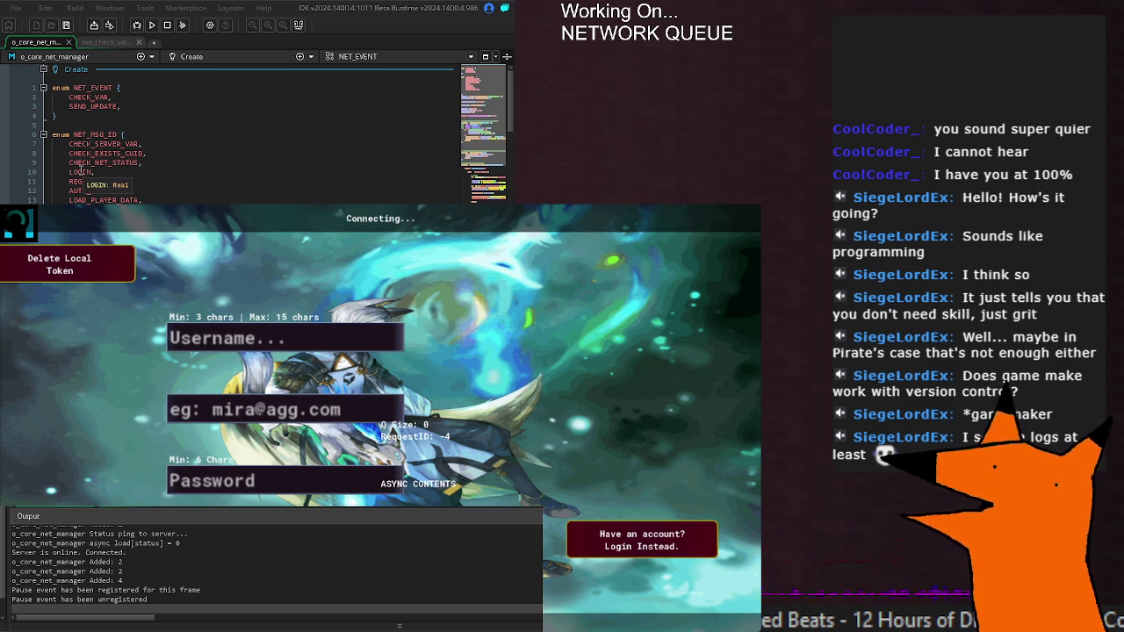
pyautogui.doubleClick(86, 181)
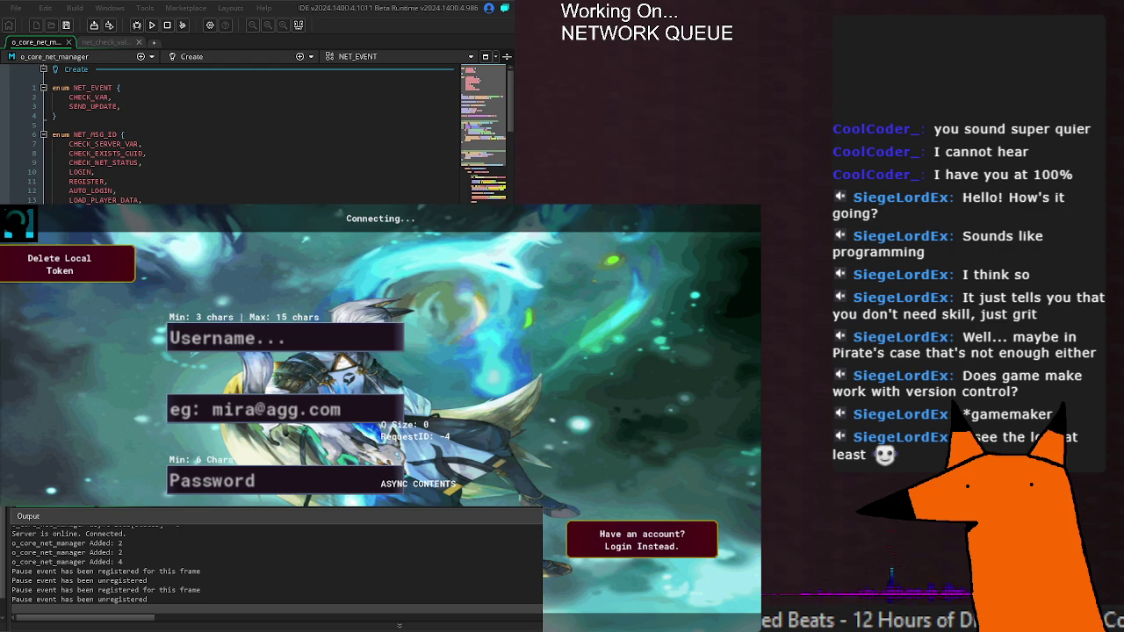
pyautogui.scroll(-10, 255, 136)
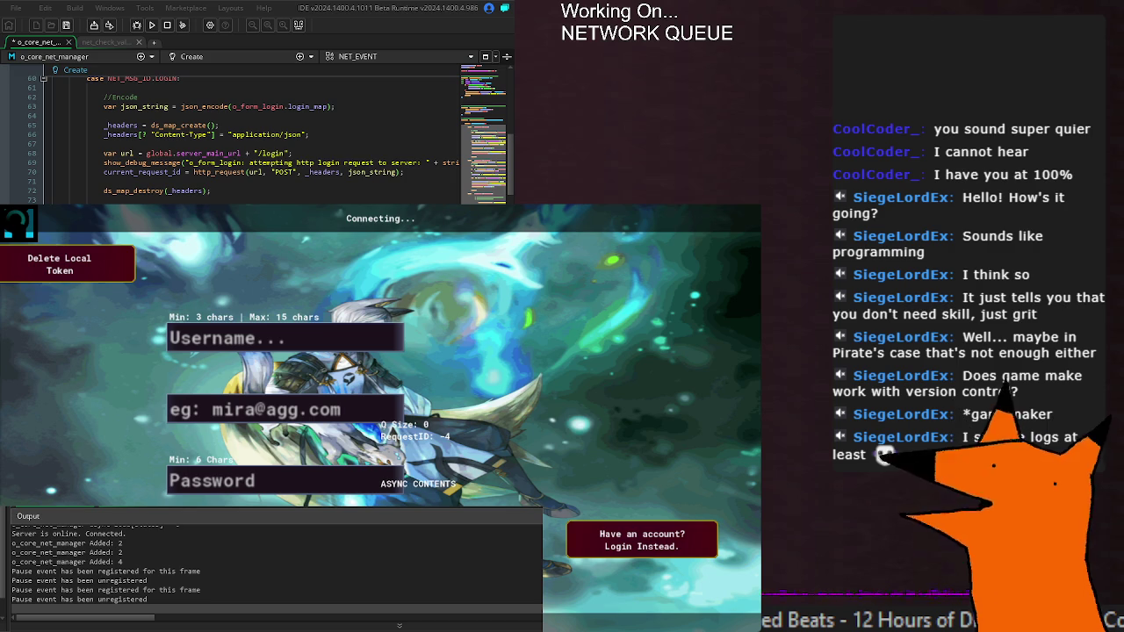
pyautogui.hotkey('ctrl', 's')
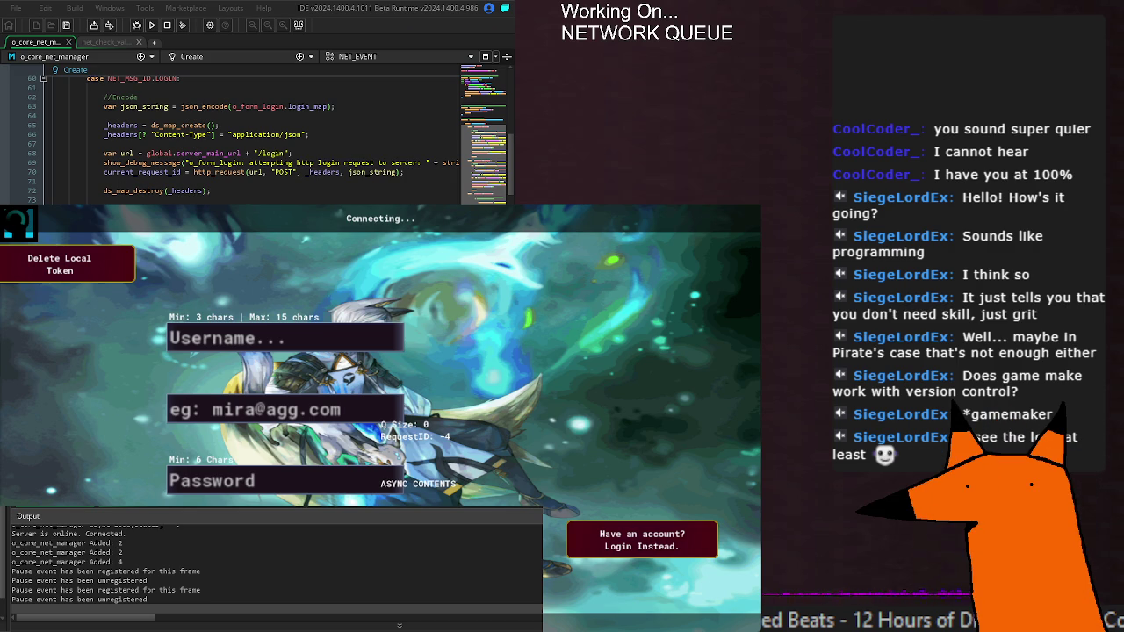
# Review the Output log's server connected and Pause event lines.
pyautogui.scroll(3, 129, 585)
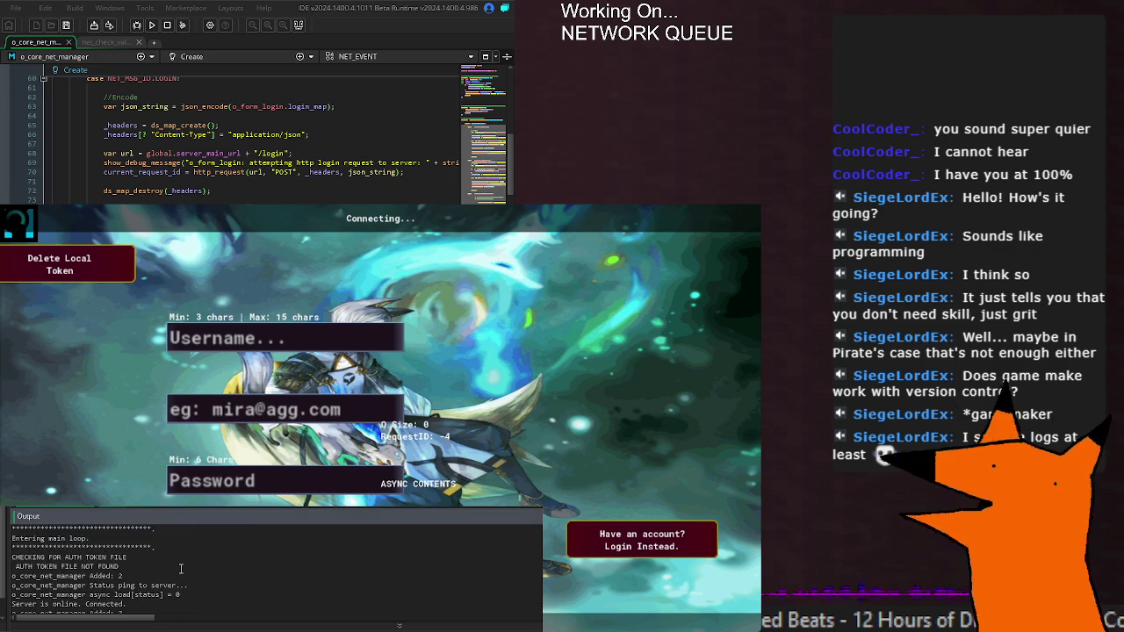
pyautogui.scroll(-2, 171, 551)
pyautogui.click(147, 559)
pyautogui.click(211, 595)
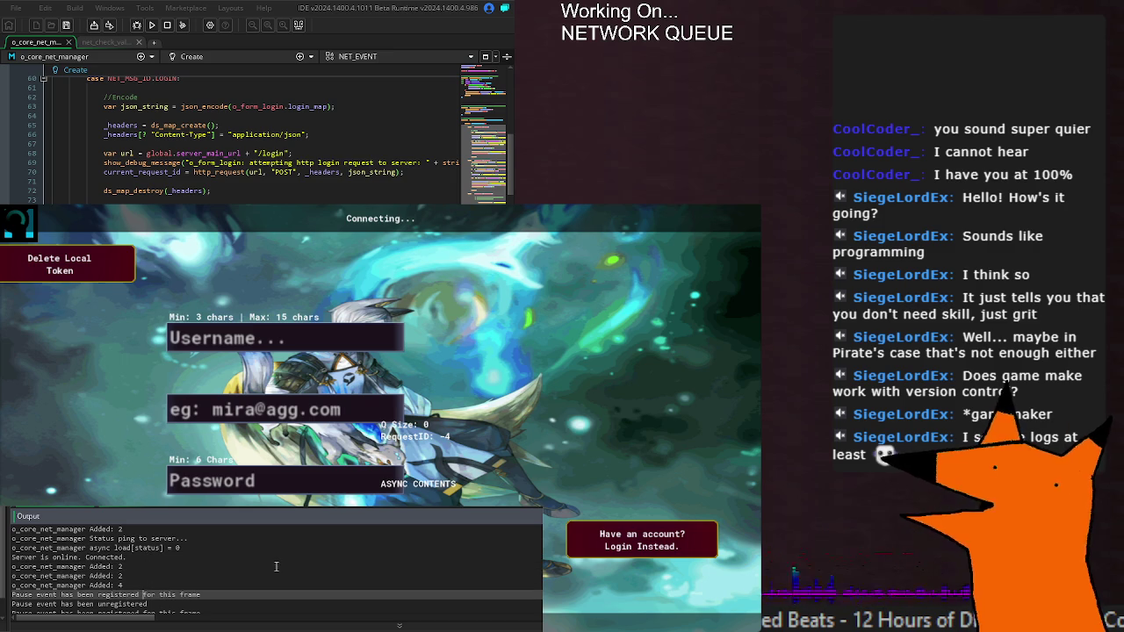
pyautogui.click(272, 180)
# Bring up the NET_MSG_ID.REGISTER case's debug message line 80 in the net manager code.
pyautogui.scroll(2, 194, 161)
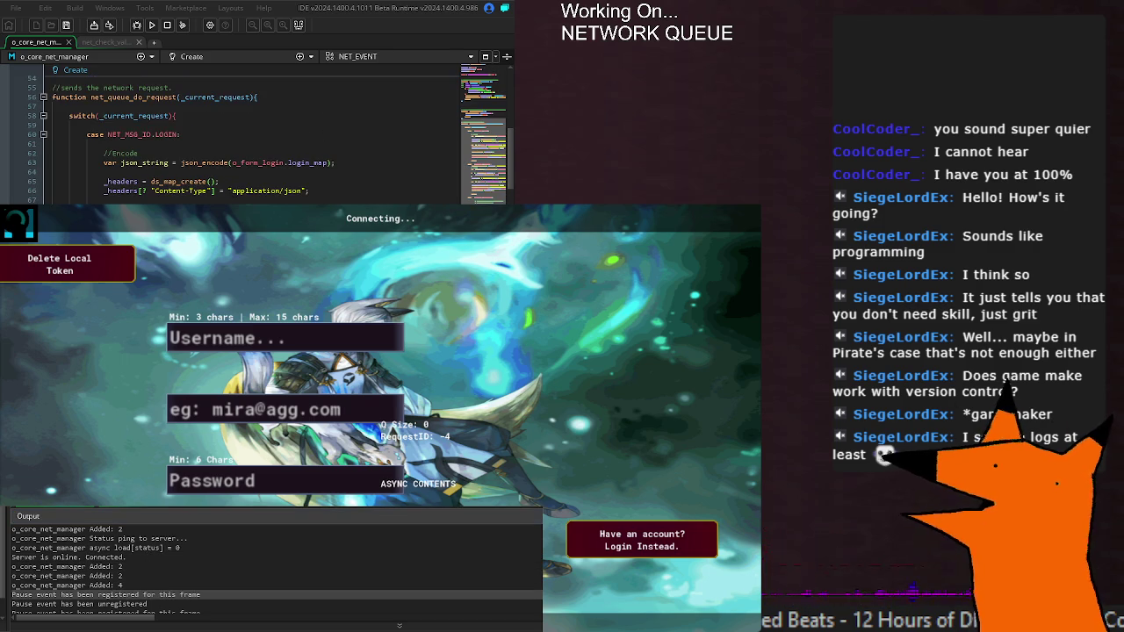
pyautogui.scroll(3, 193, 160)
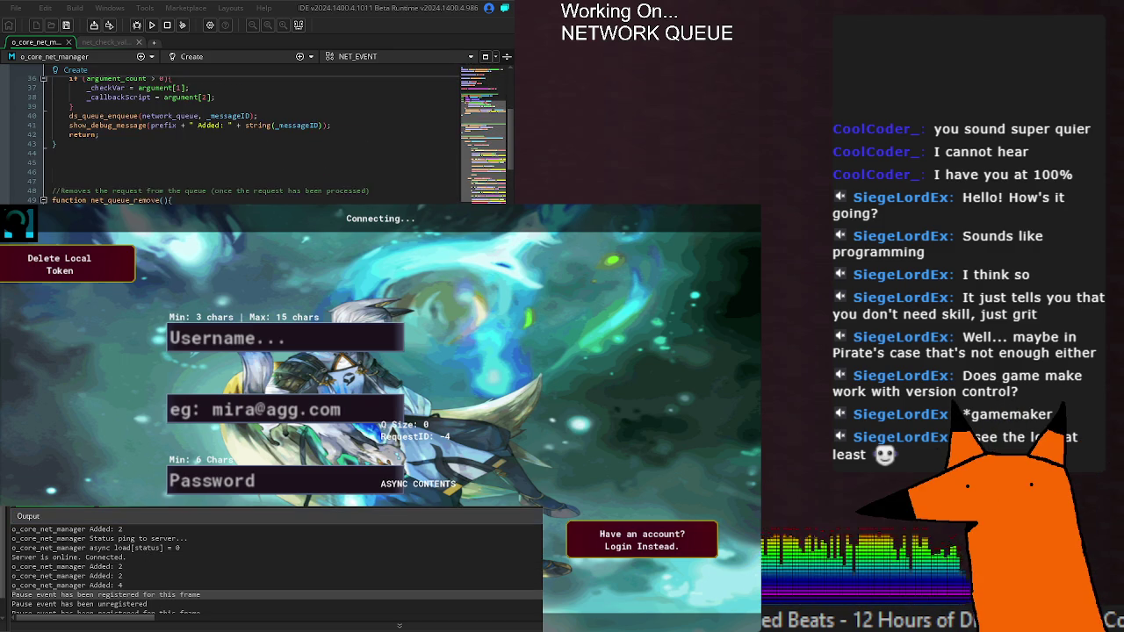
pyautogui.scroll(-3, 194, 161)
pyautogui.scroll(-6, 264, 140)
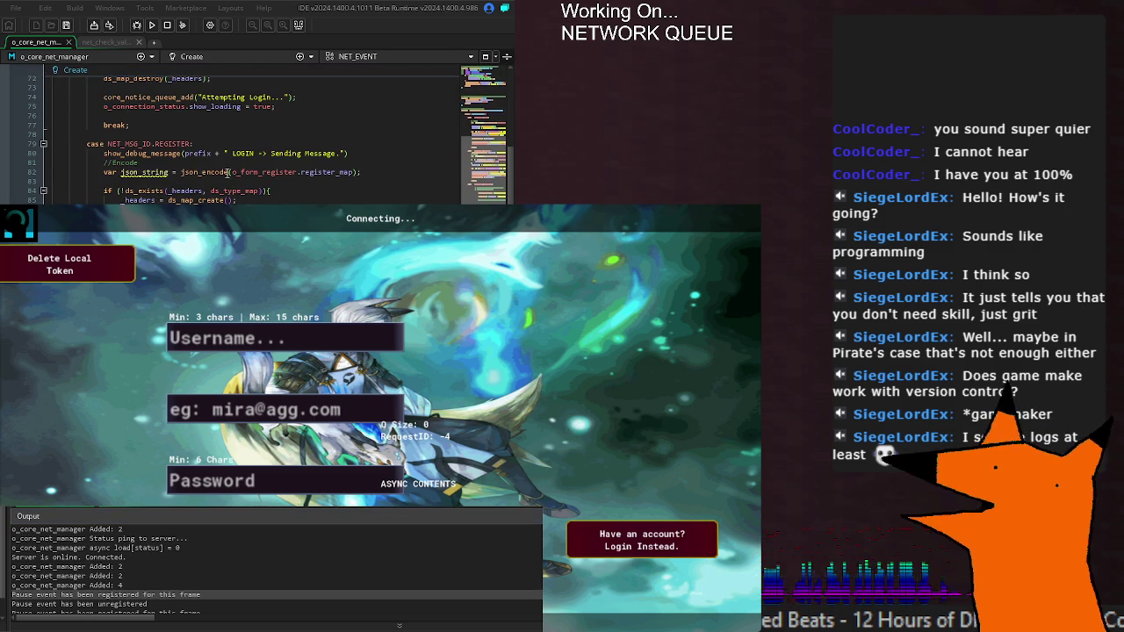
pyautogui.click(359, 153)
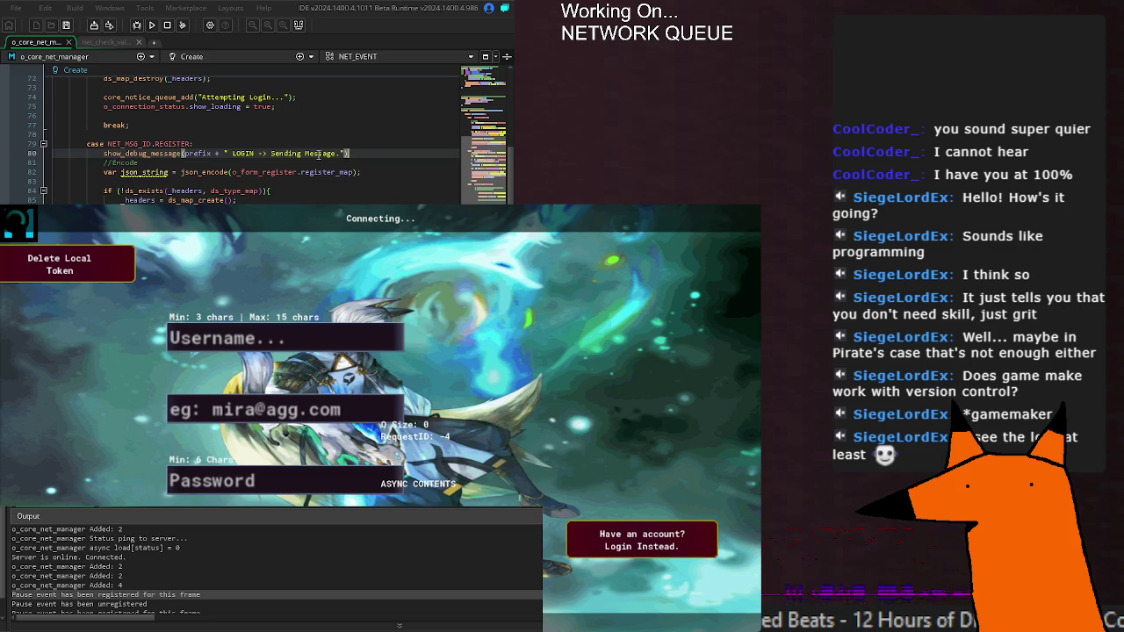
# Change LOGIN to REGISTER in line 80's debug string, making it ' REGISTER -> Sending Message.'.
pyautogui.doubleClick(244, 153)
pyautogui.write('REGISTER')
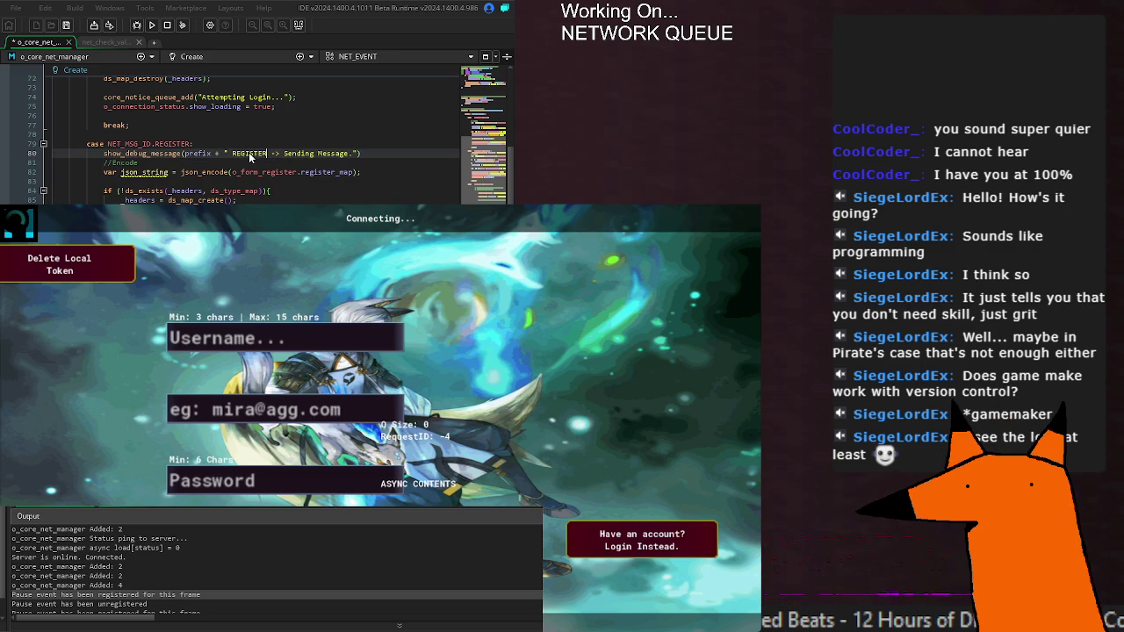
pyautogui.press('End')
pyautogui.scroll(-6, 254, 141)
pyautogui.scroll(-20, 254, 136)
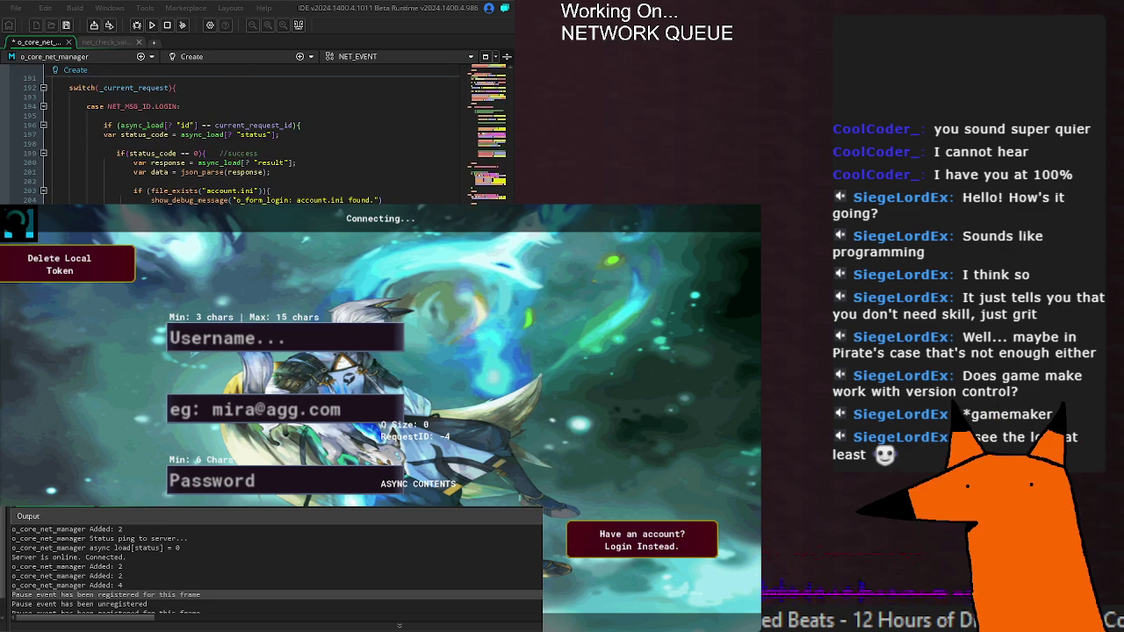
pyautogui.scroll(-12, 333, 174)
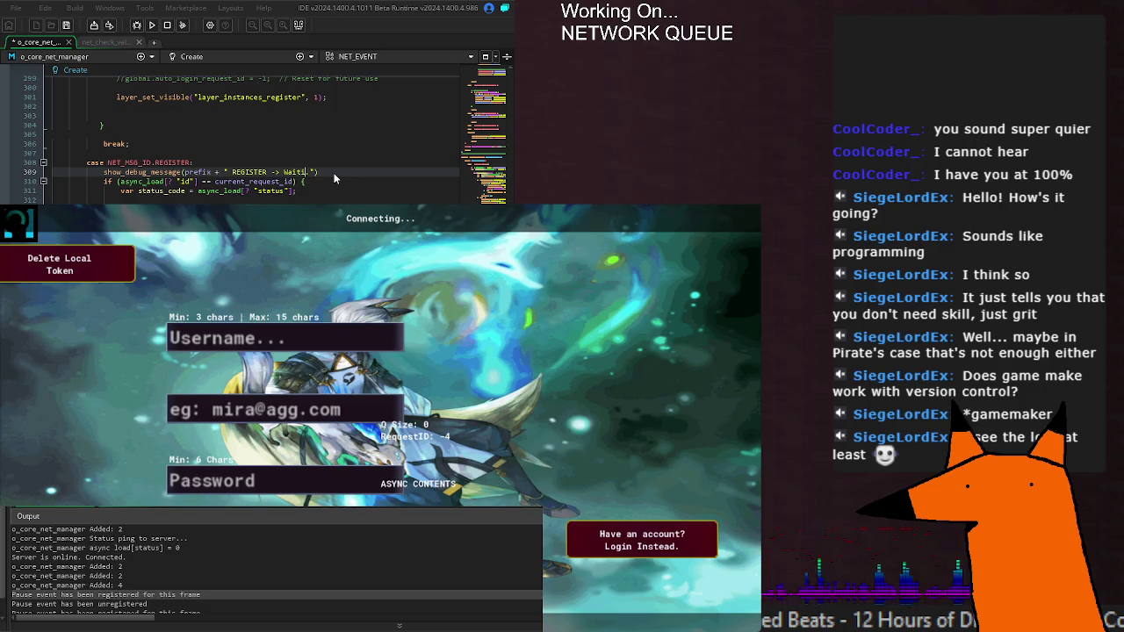
pyautogui.write('se...')
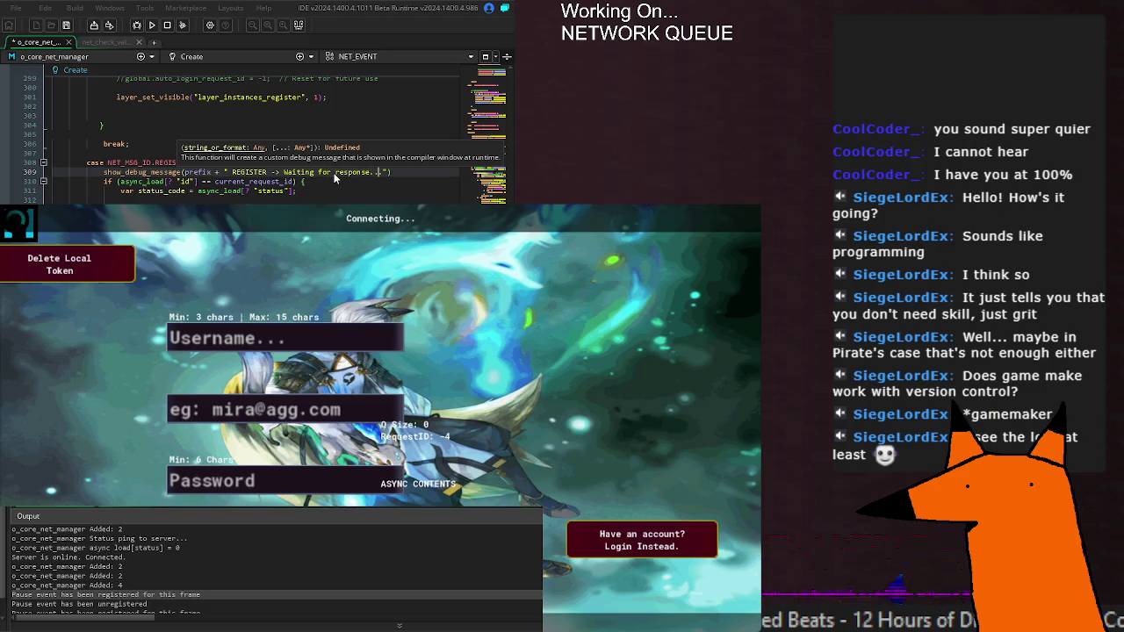
pyautogui.hotkey('ctrl', 's')
pyautogui.click(274, 182)
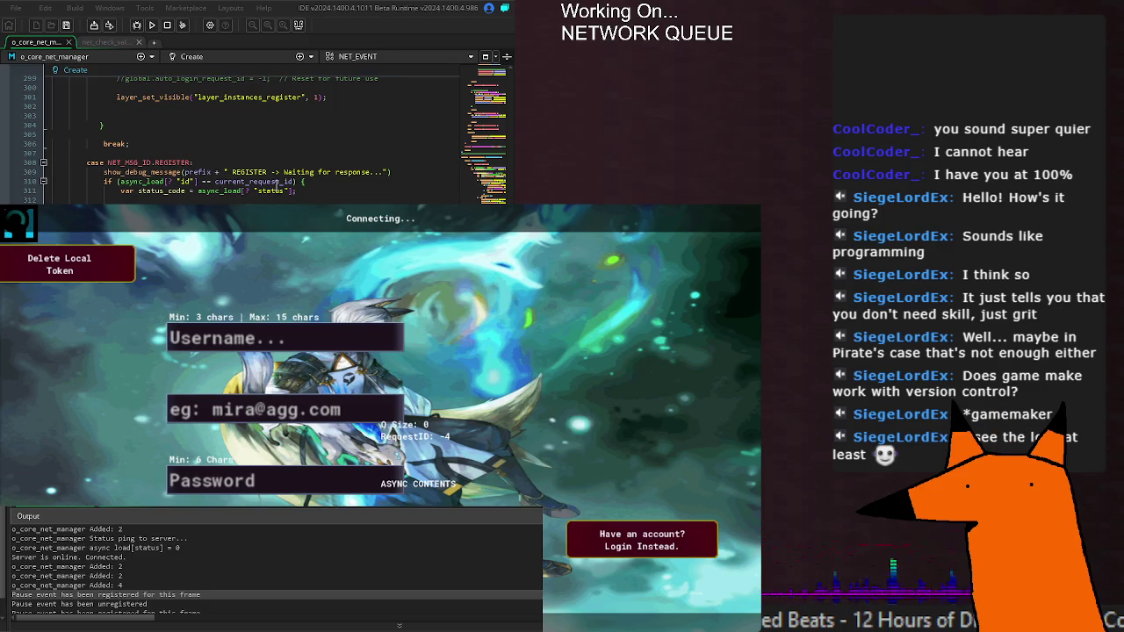
pyautogui.click(348, 198)
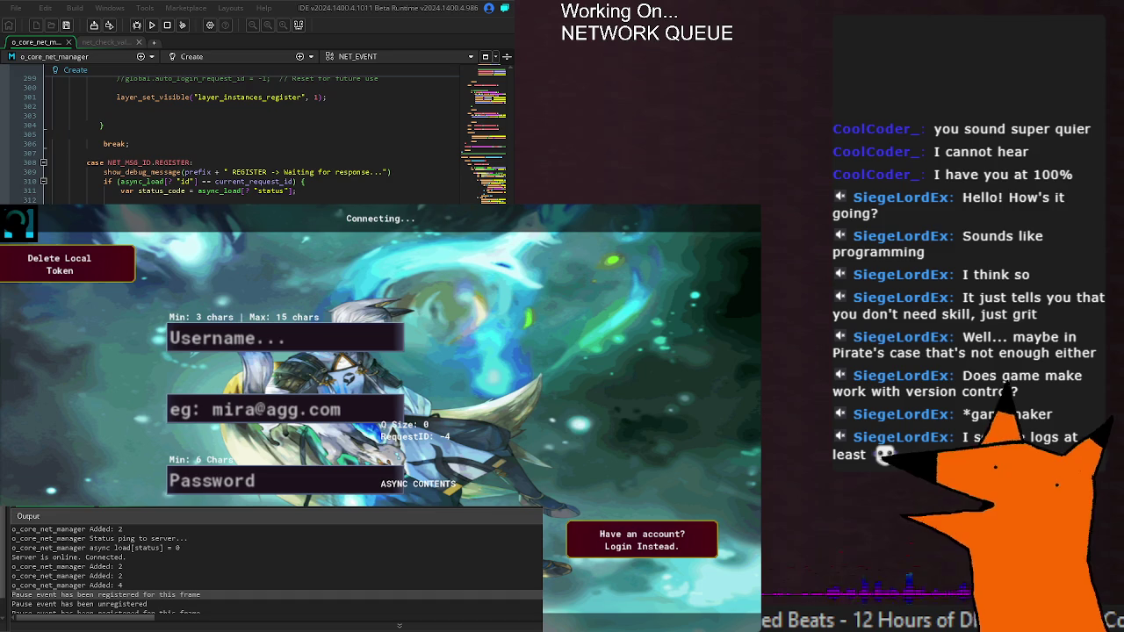
pyautogui.moveTo(130, 183)
pyautogui.moveTo(104, 172); pyautogui.dragTo(418, 176)
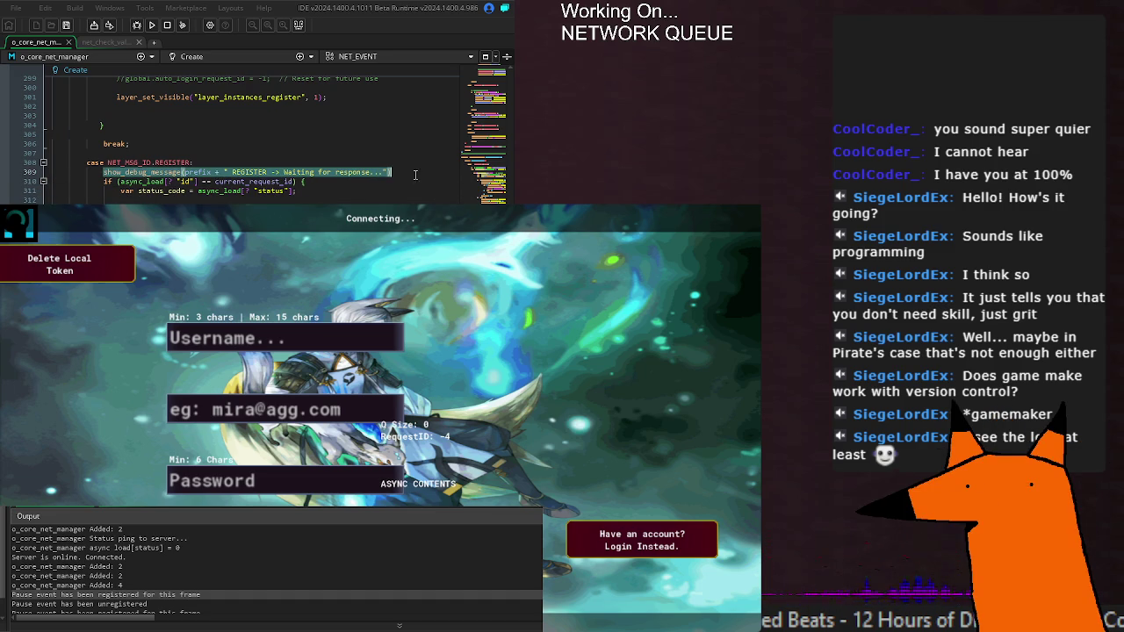
pyautogui.hotkey('ctrl', 'End')
pyautogui.scroll(20, 255, 136)
pyautogui.scroll(10, 255, 136)
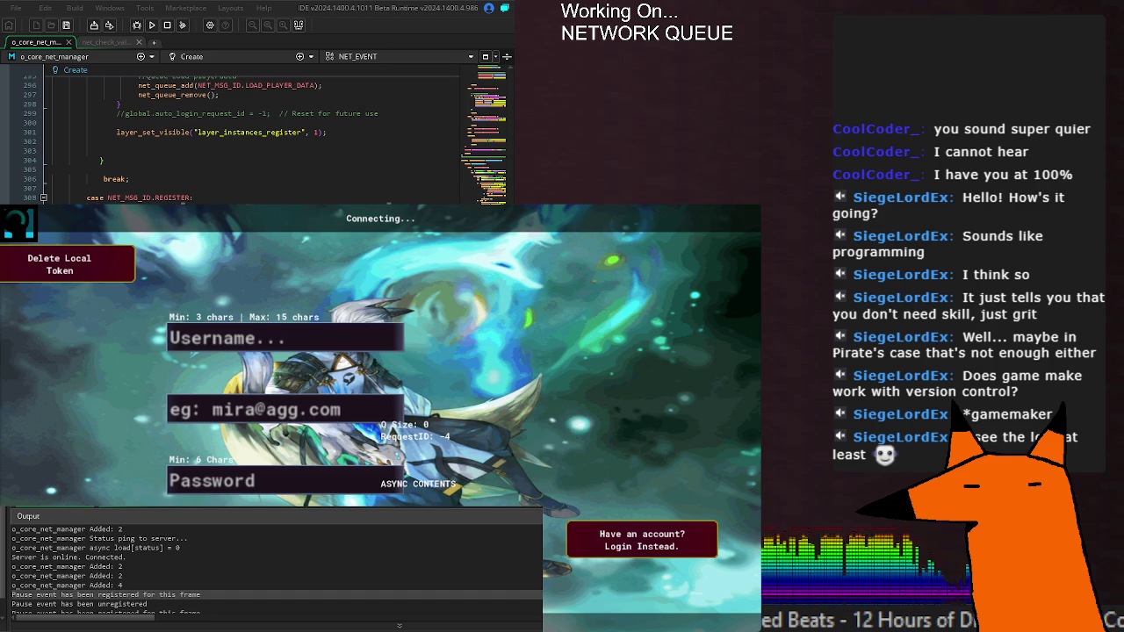
pyautogui.press('F5')
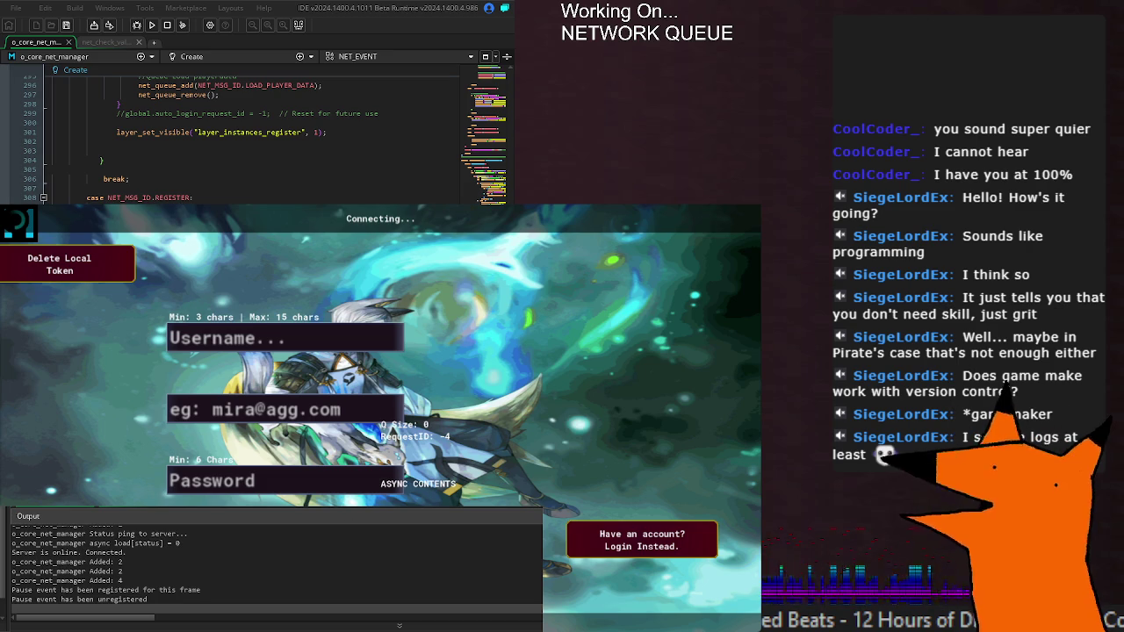
pyautogui.click(200, 579)
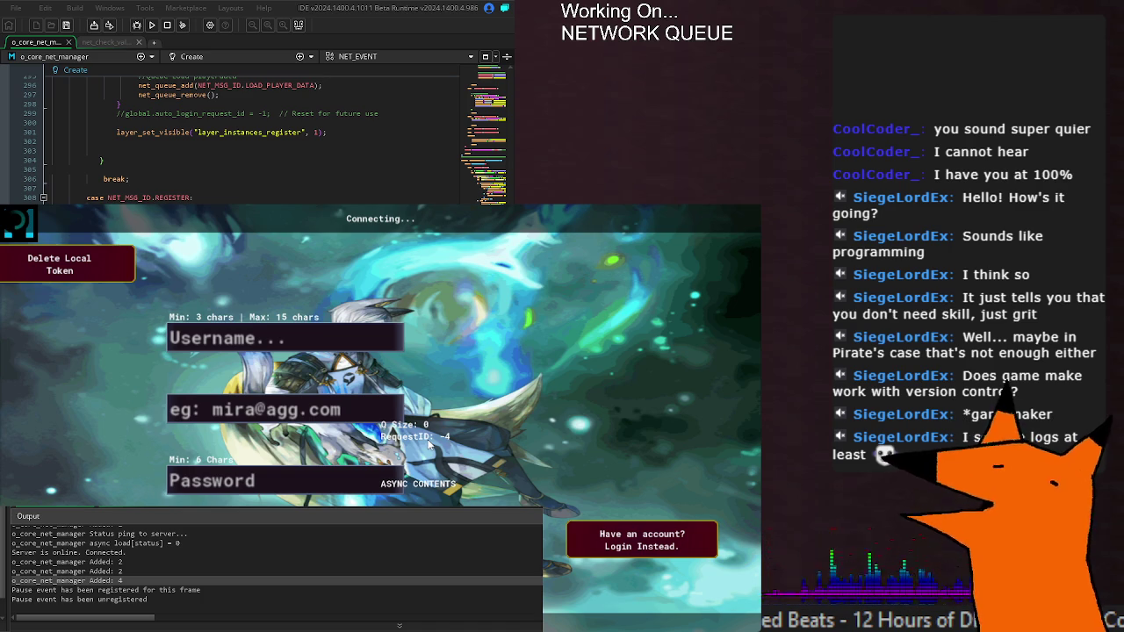
pyautogui.scroll(-12, 281, 136)
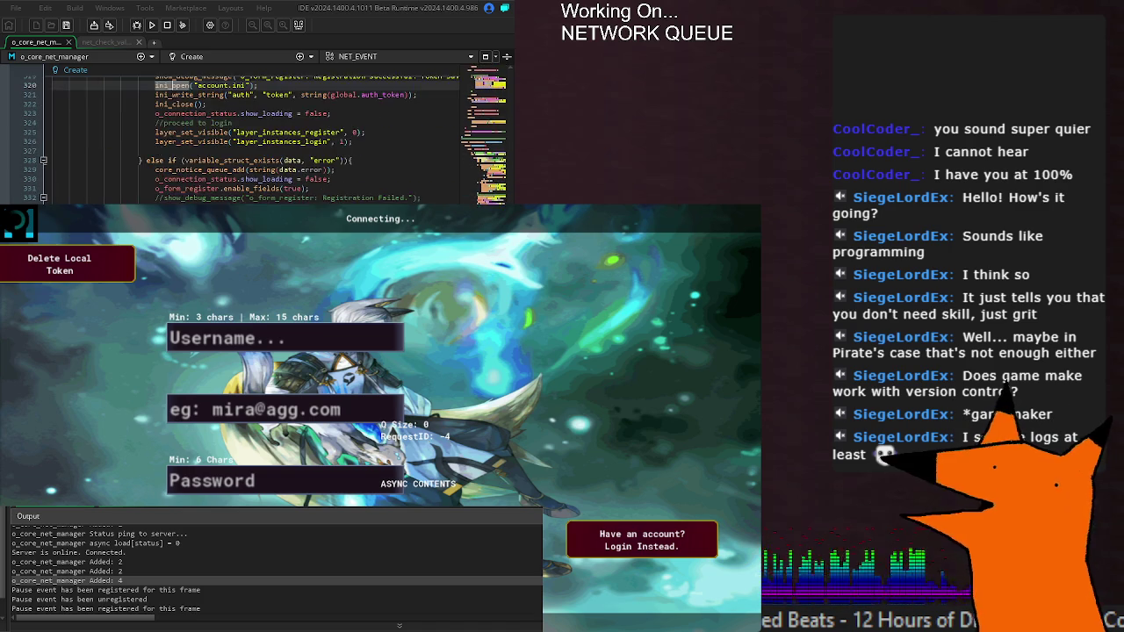
# Locate the net_queue_remove call on line 344 and jump to its definition with F12.
pyautogui.scroll(-4, 255, 136)
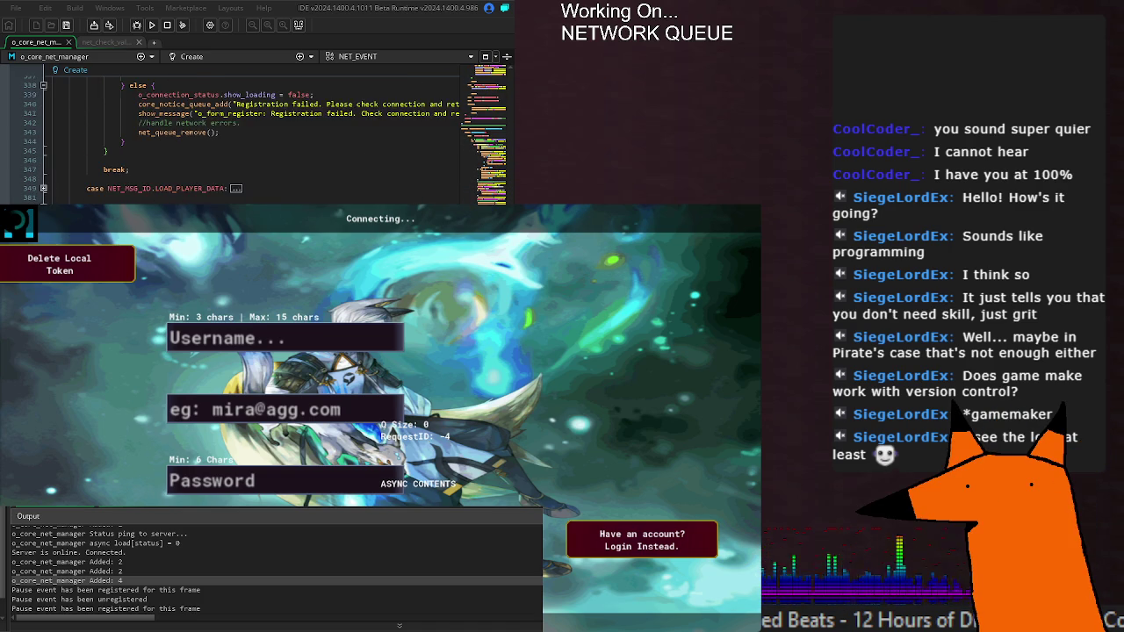
pyautogui.moveTo(137, 77); pyautogui.dragTo(219, 77)
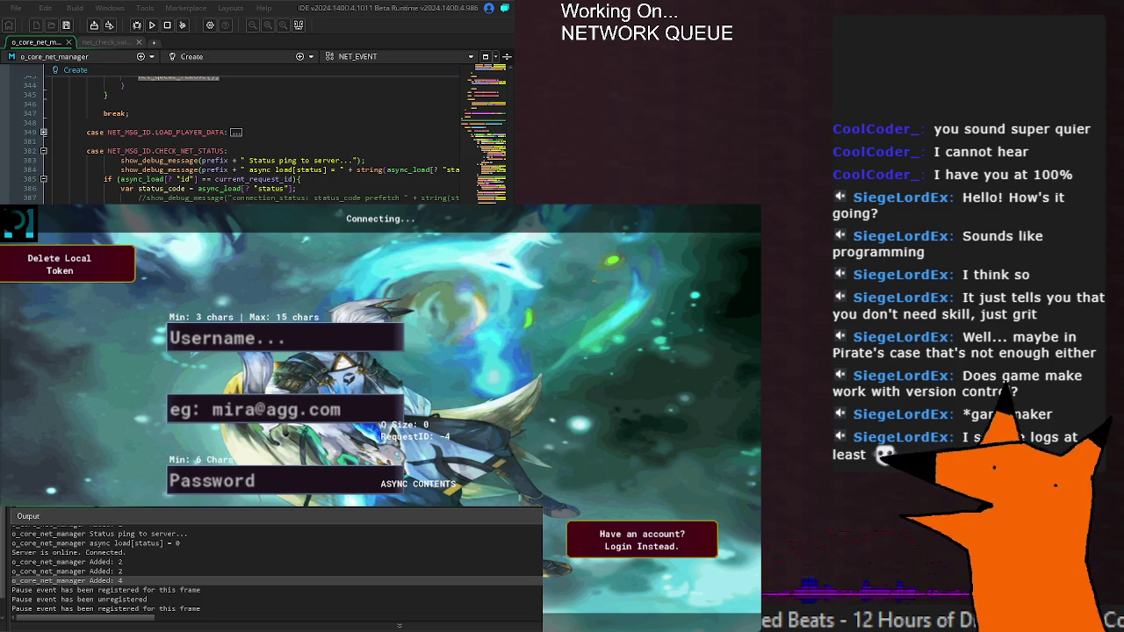
pyautogui.scroll(6, 255, 136)
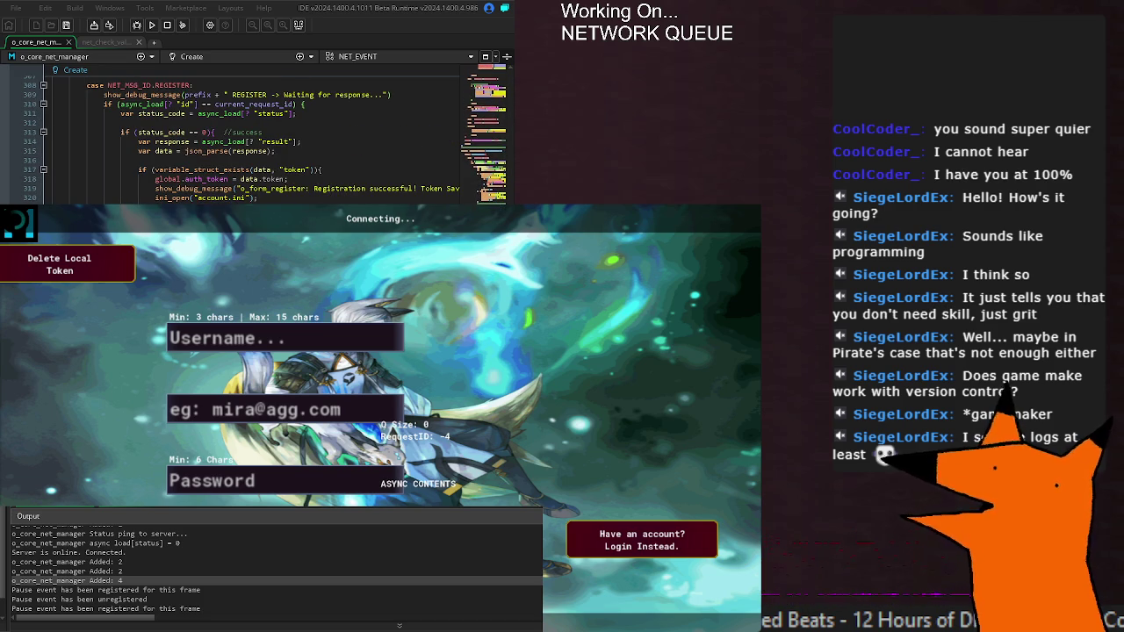
pyautogui.scroll(-4, 254, 136)
pyautogui.click(175, 132)
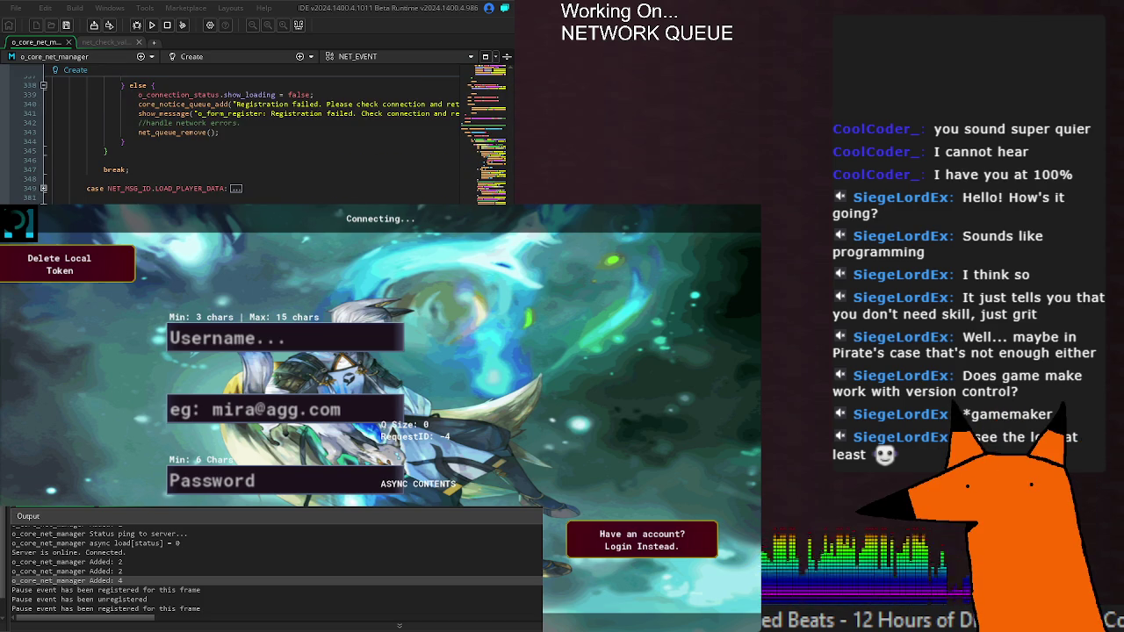
pyautogui.scroll(10, 255, 136)
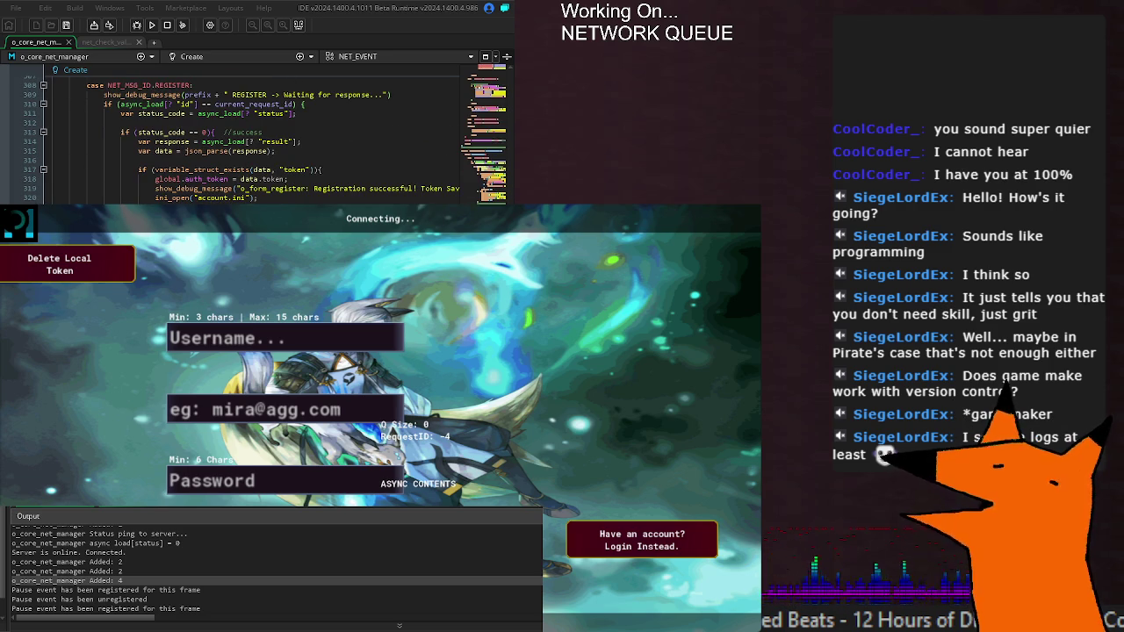
pyautogui.scroll(20, 255, 136)
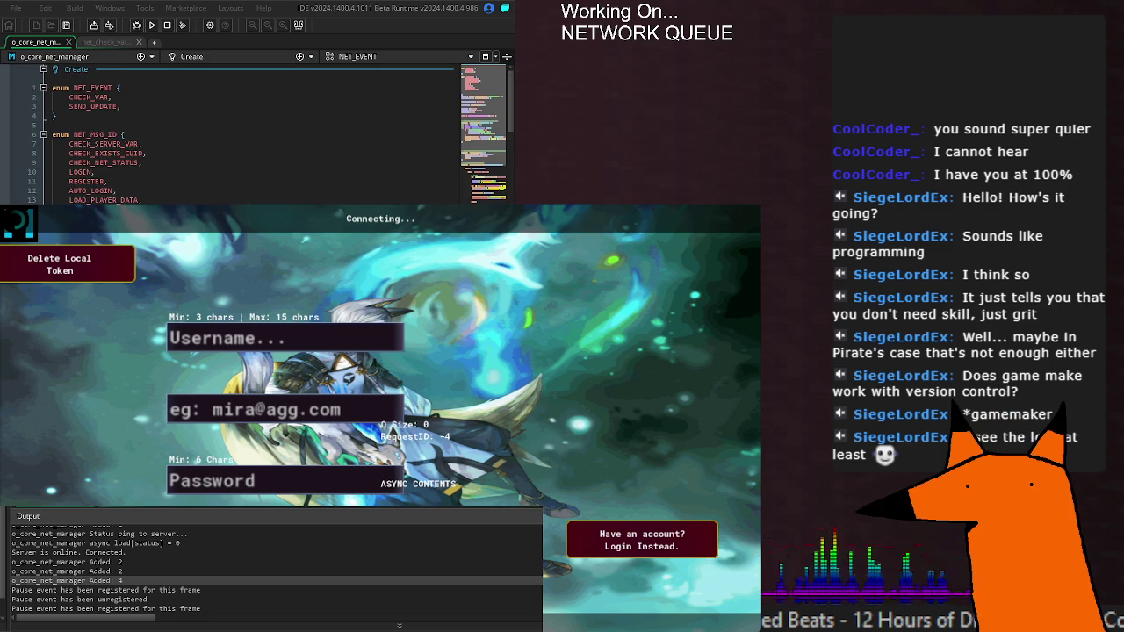
pyautogui.scroll(-20, 254, 136)
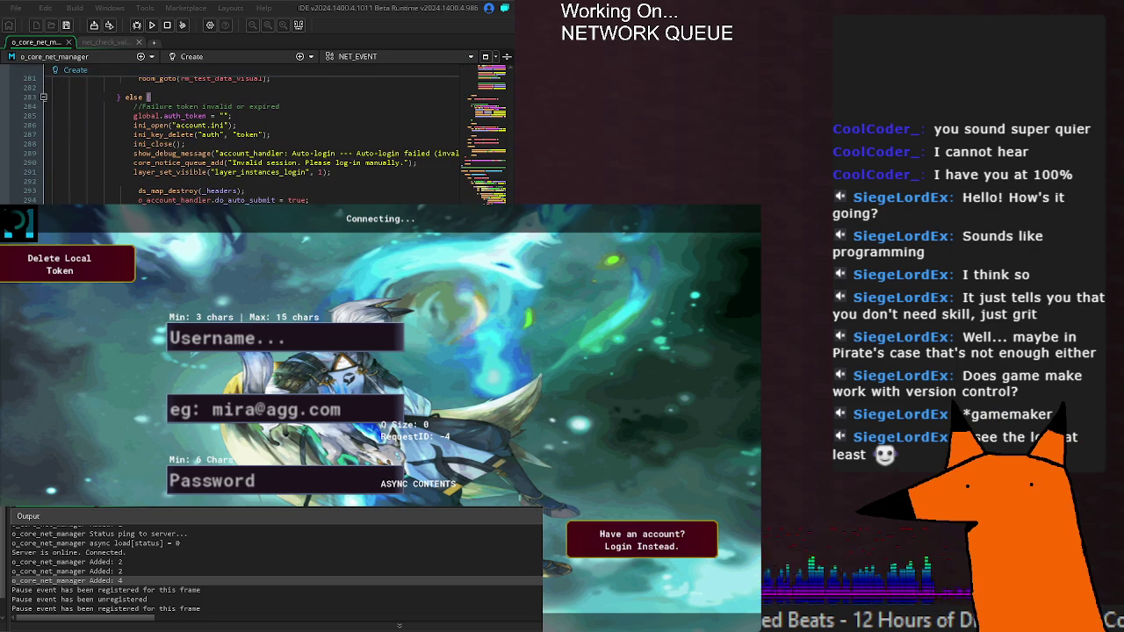
pyautogui.scroll(-8, 255, 137)
pyautogui.scroll(-10, 254, 136)
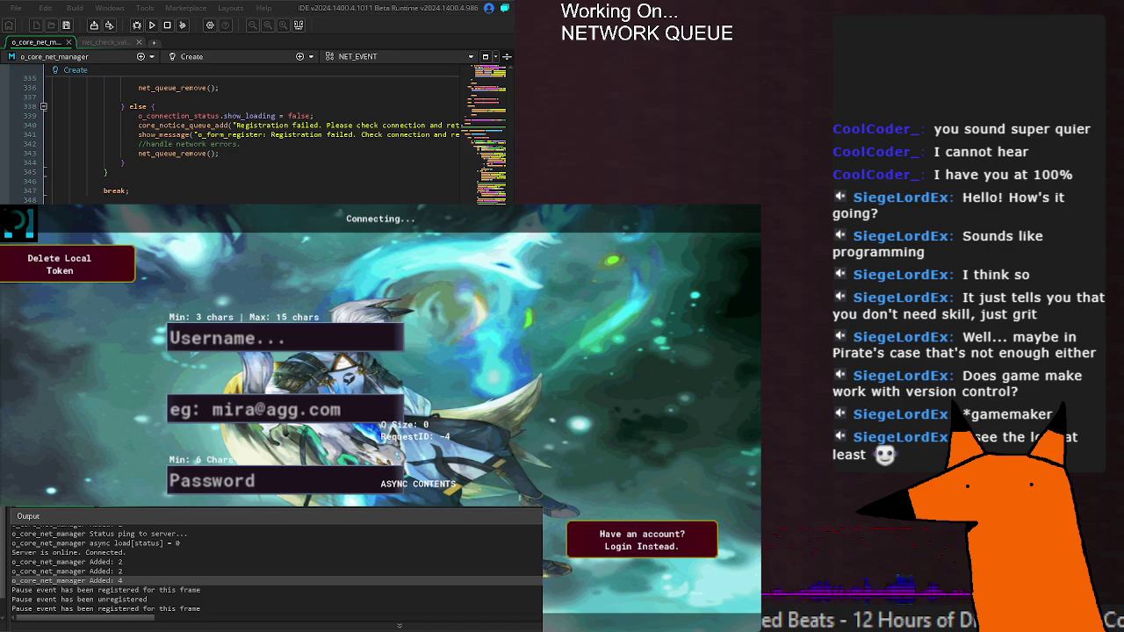
pyautogui.press('F12')
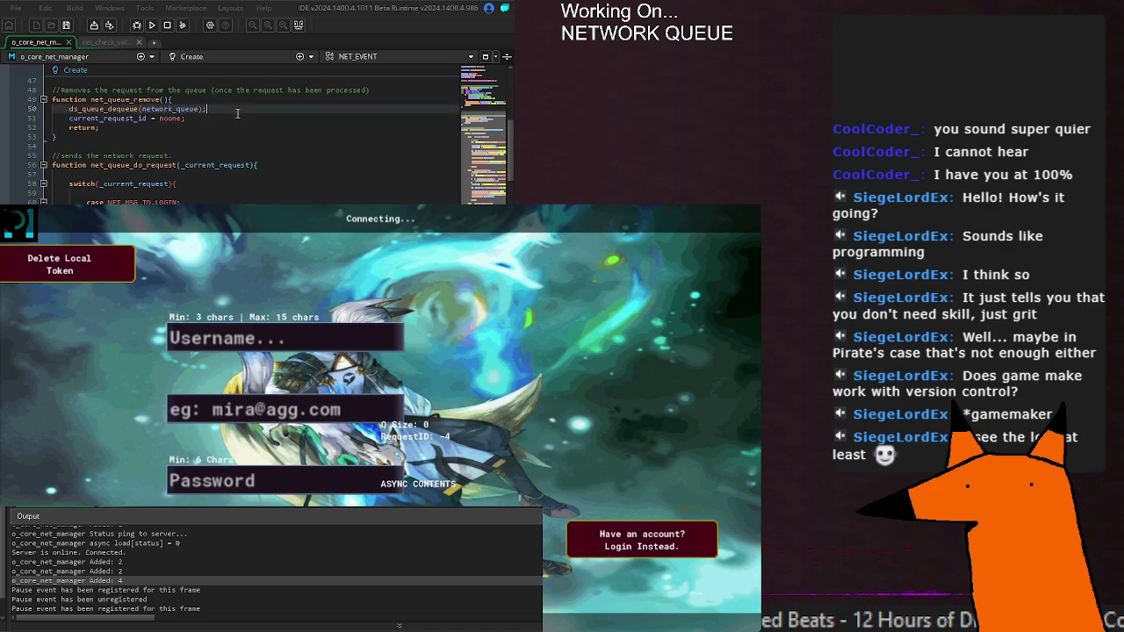
# Check the ds_queue_dequeue docs, then move up to net_queue_add's enqueue call.
pyautogui.moveTo(91, 110)
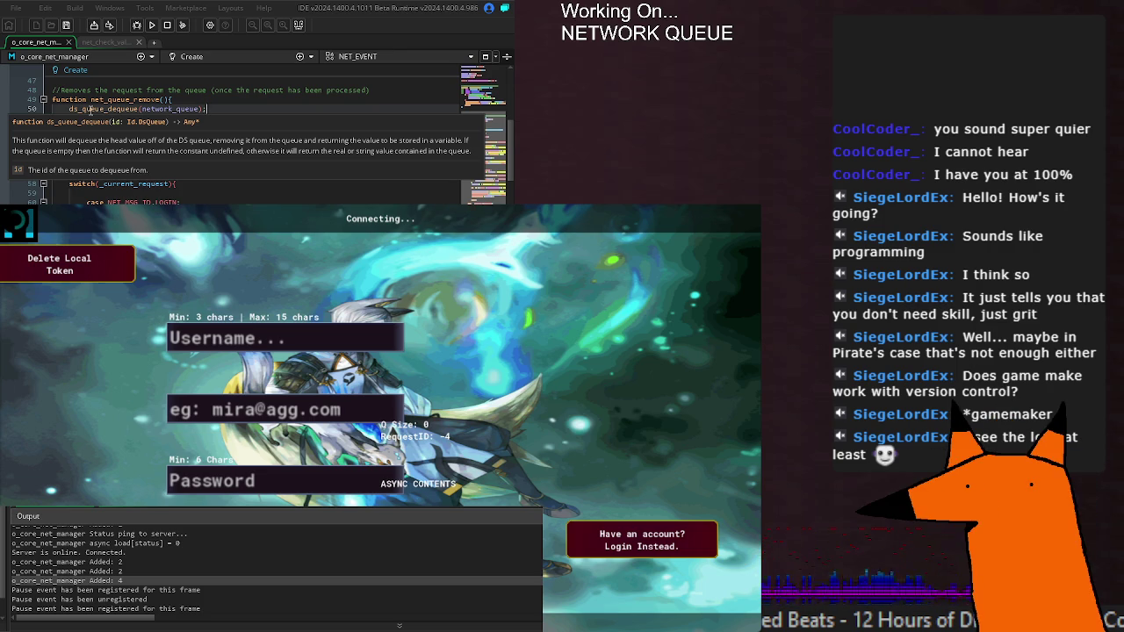
pyautogui.click(277, 115)
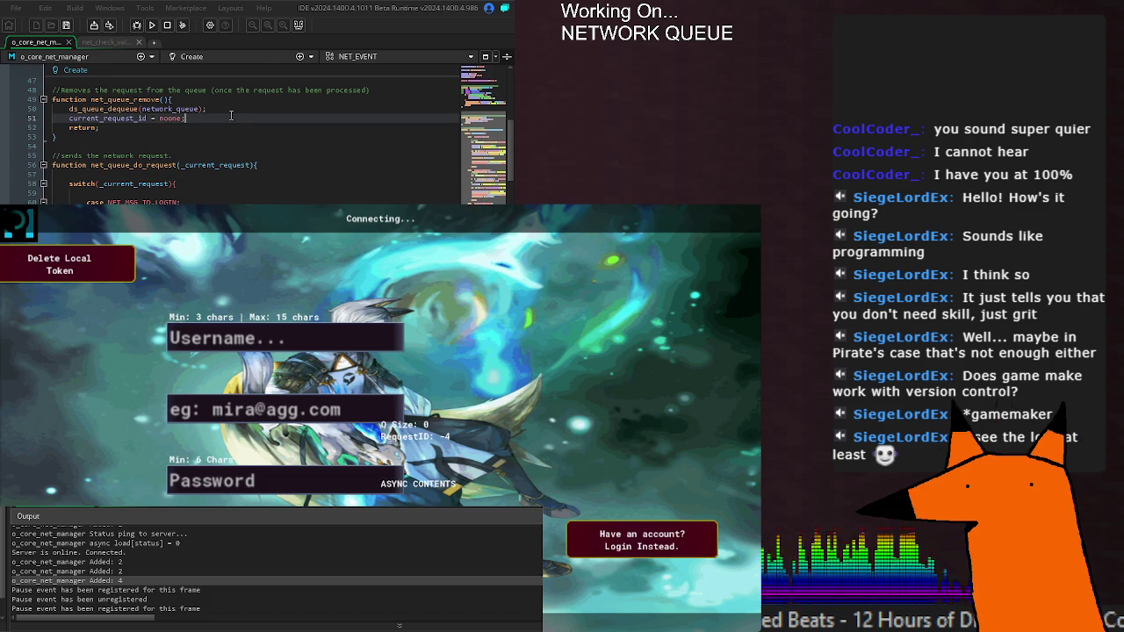
pyautogui.scroll(8, 229, 123)
pyautogui.scroll(4, 225, 128)
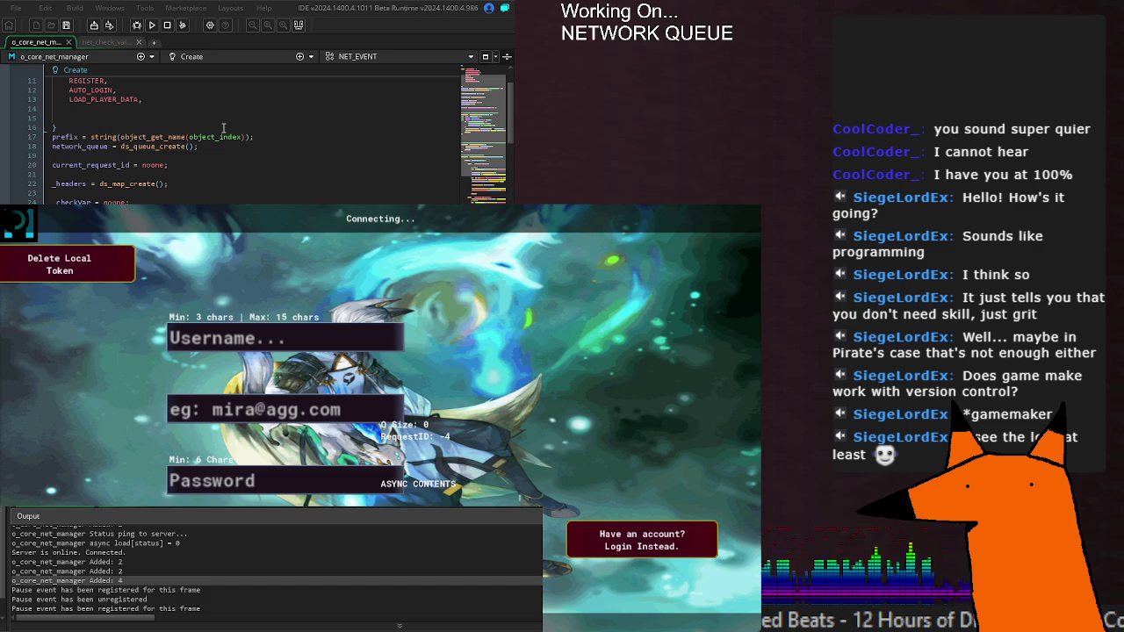
pyautogui.scroll(-6, 224, 129)
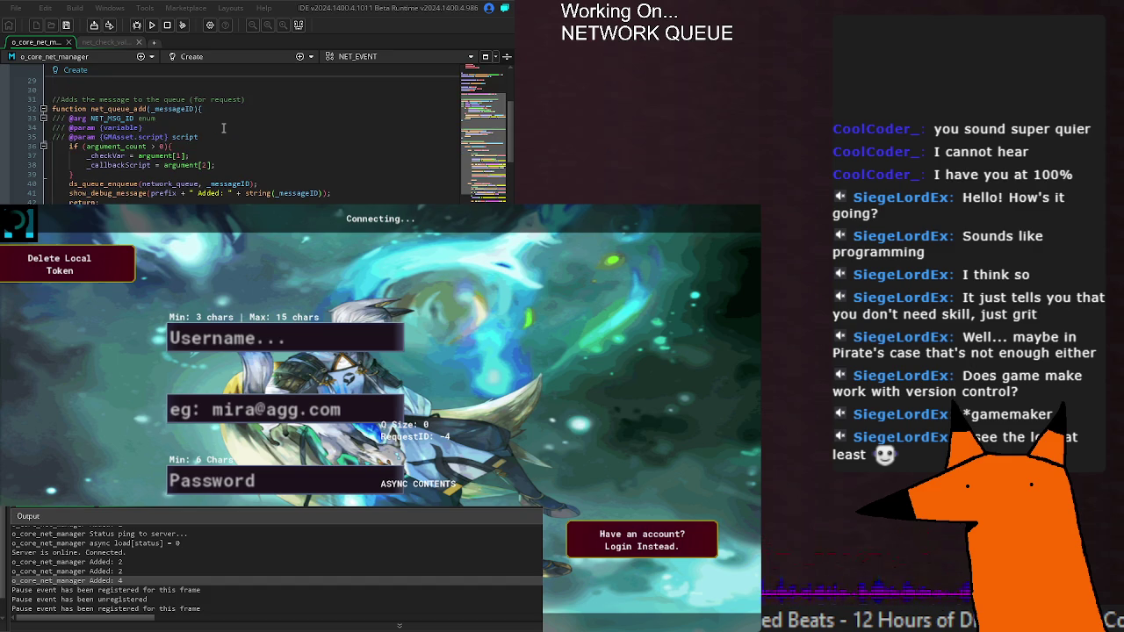
pyautogui.click(119, 185)
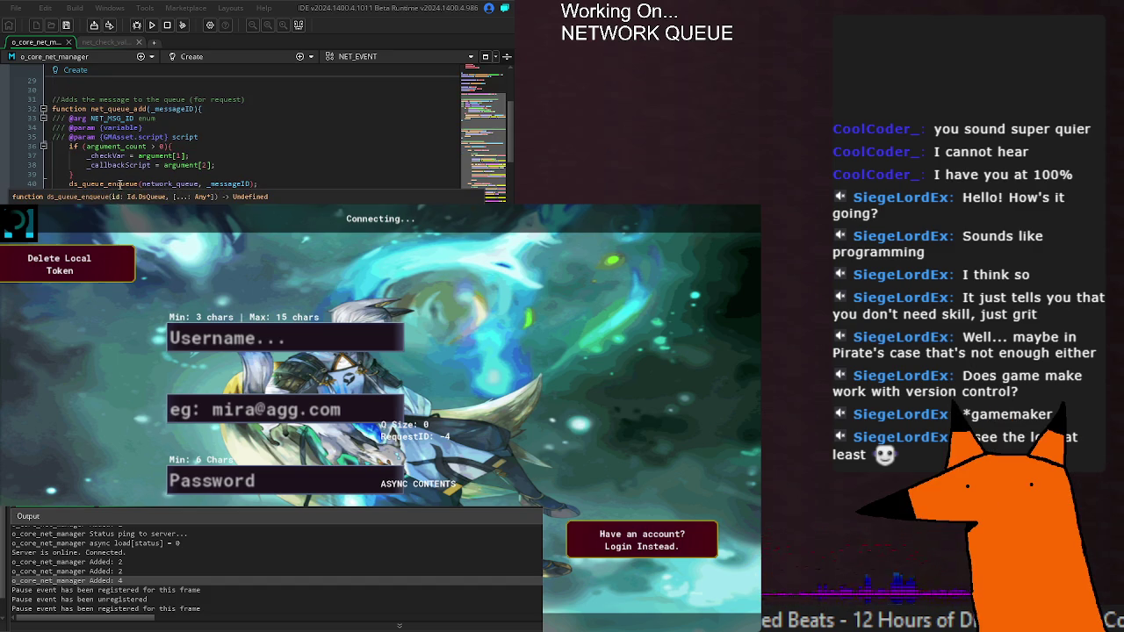
# Change net_queue_add's debug label to ' Added REQ ID: ' and save the script.
pyautogui.click(271, 185)
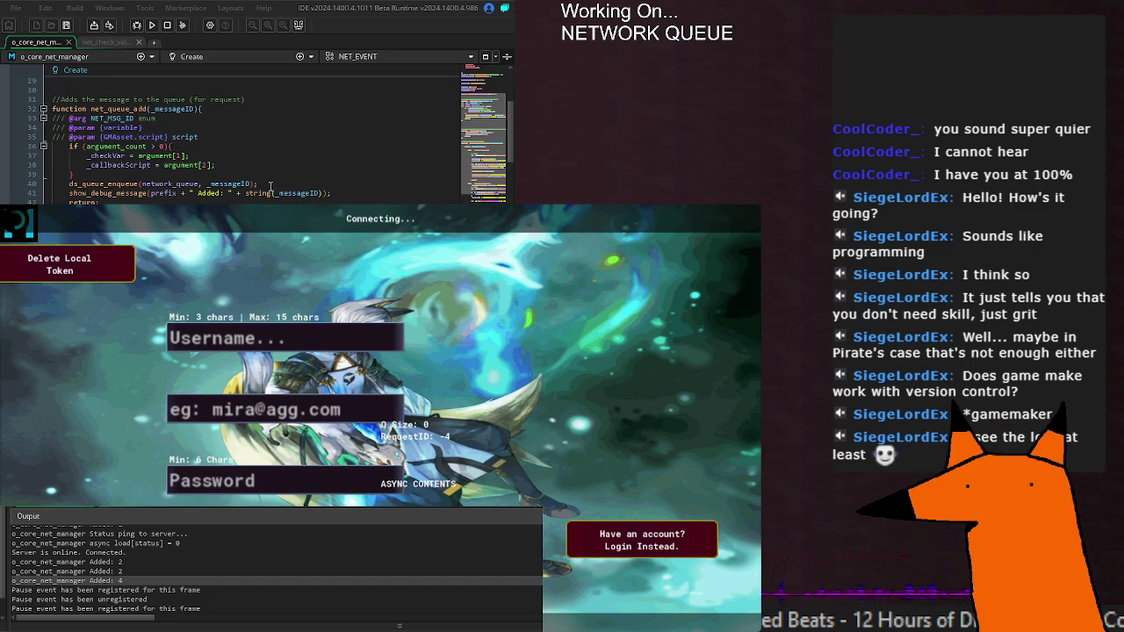
pyautogui.click(221, 193)
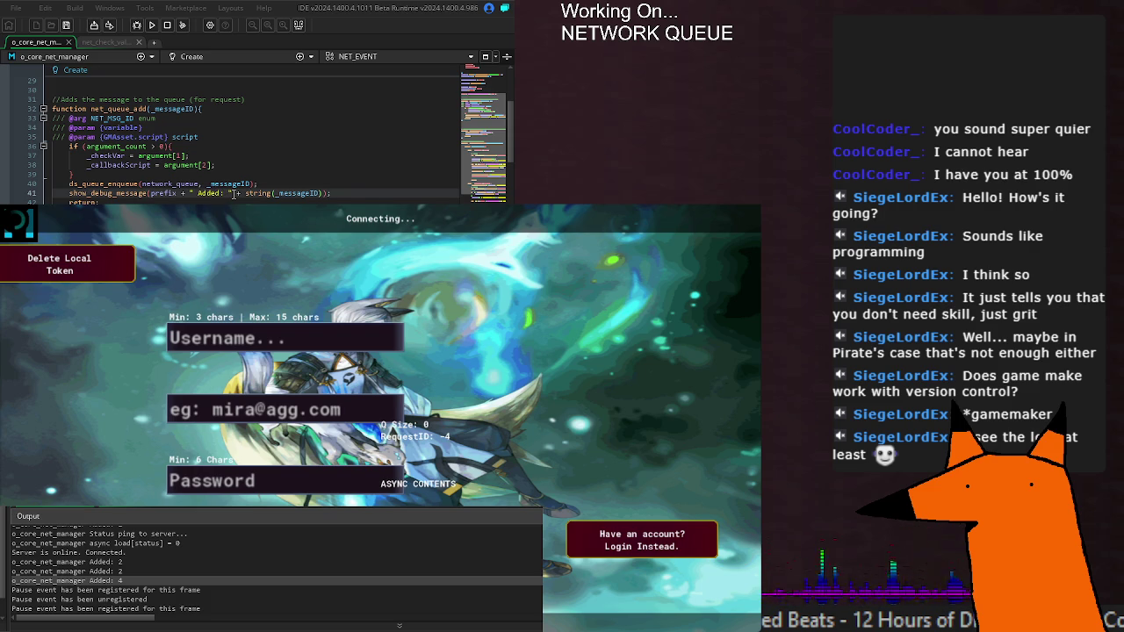
pyautogui.write('REQ')
pyautogui.press('Delete')
pyautogui.write('ID')
pyautogui.hotkey('ctrl', 's')
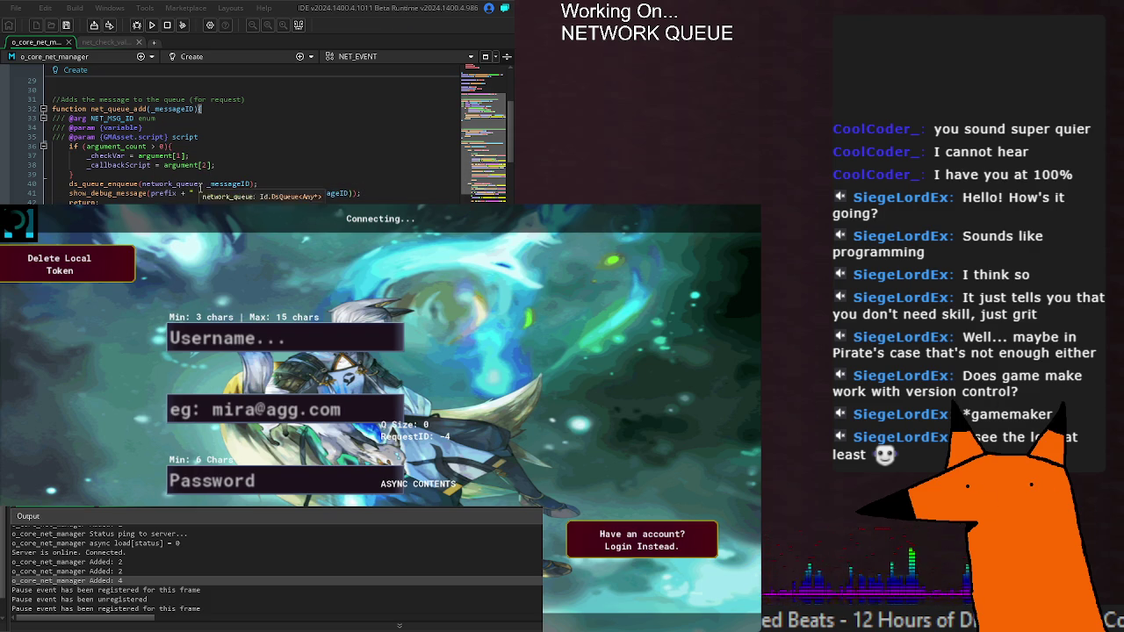
# Scroll down to the REGISTER case that posts to /register.
pyautogui.click(203, 138)
pyautogui.click(259, 118)
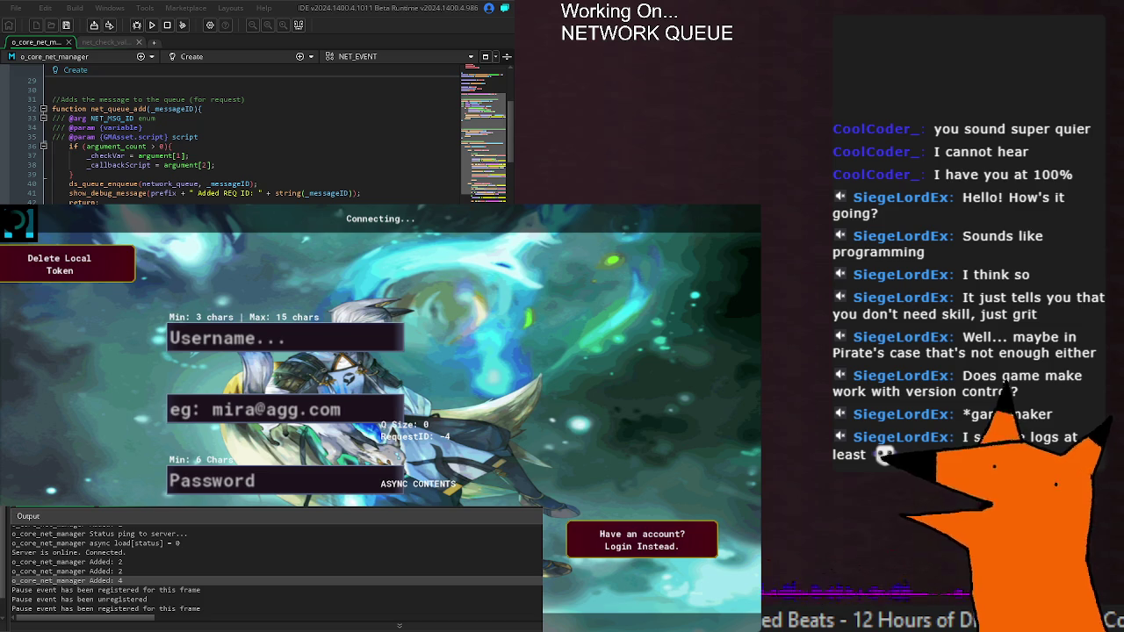
pyautogui.scroll(-15, 255, 140)
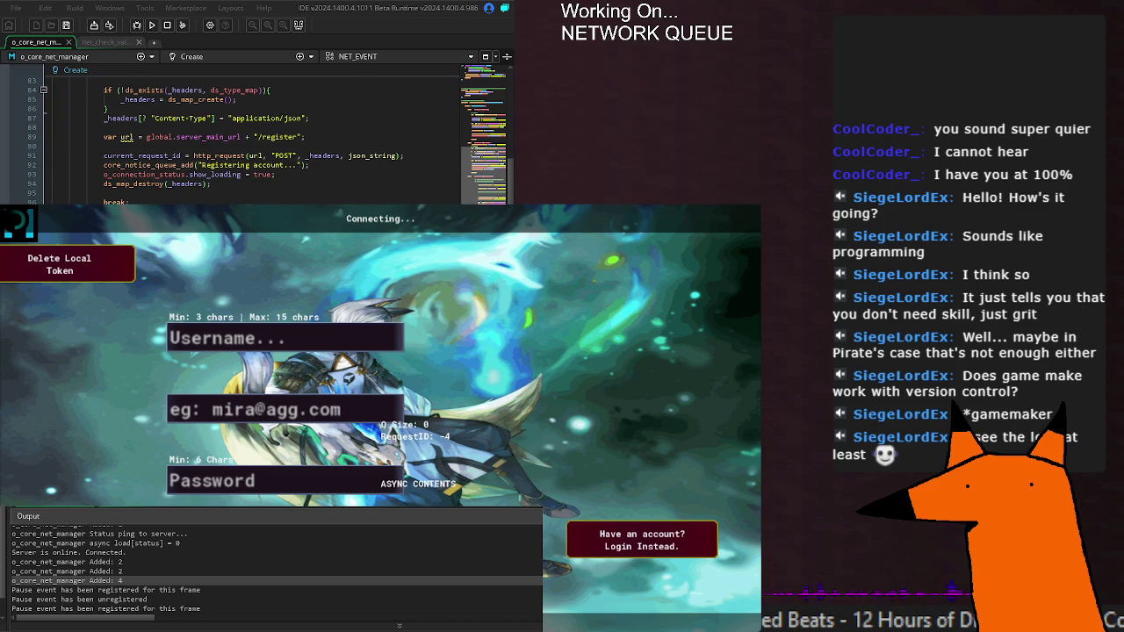
# Highlight every http_request call and scroll through the net manager code.
pyautogui.scroll(-2, 255, 141)
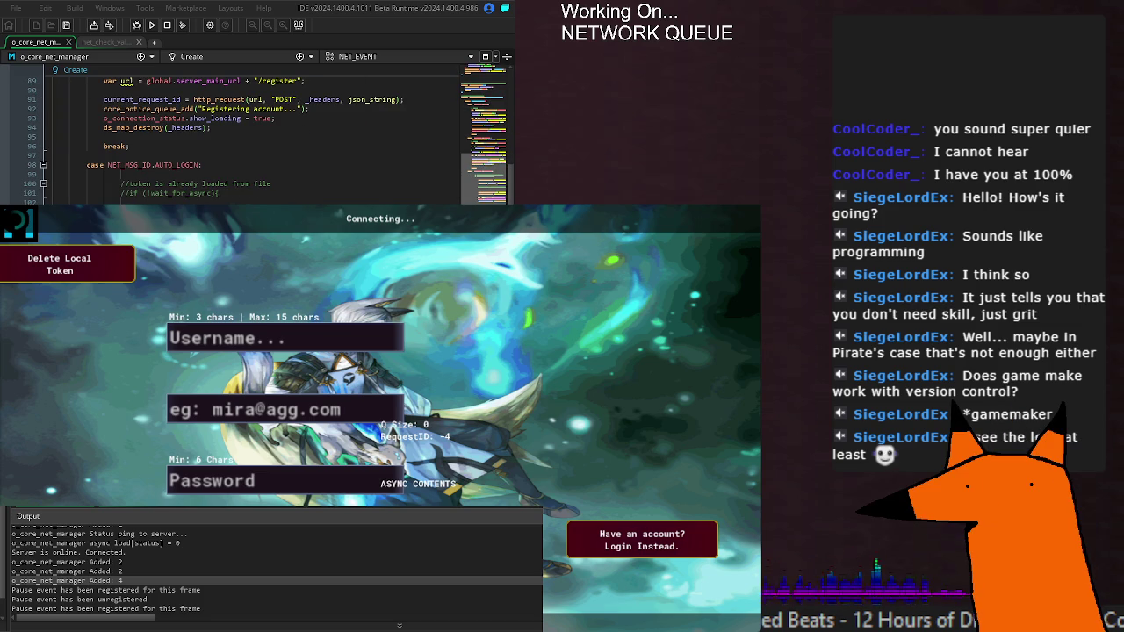
pyautogui.doubleClick(215, 99)
pyautogui.scroll(-16, 264, 141)
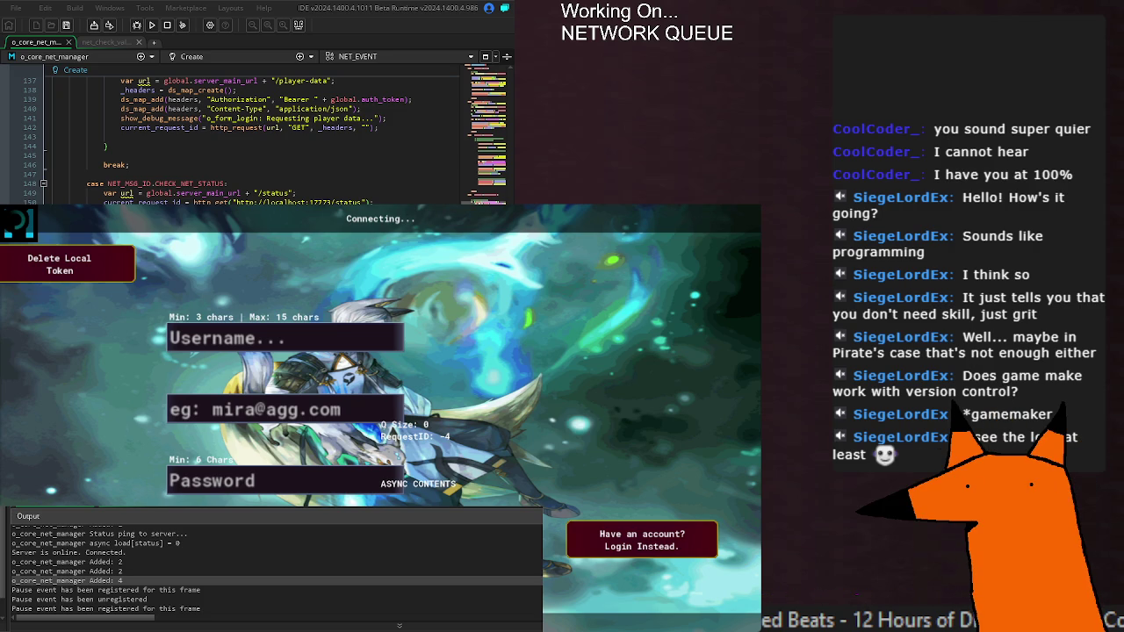
pyautogui.scroll(-20, 255, 141)
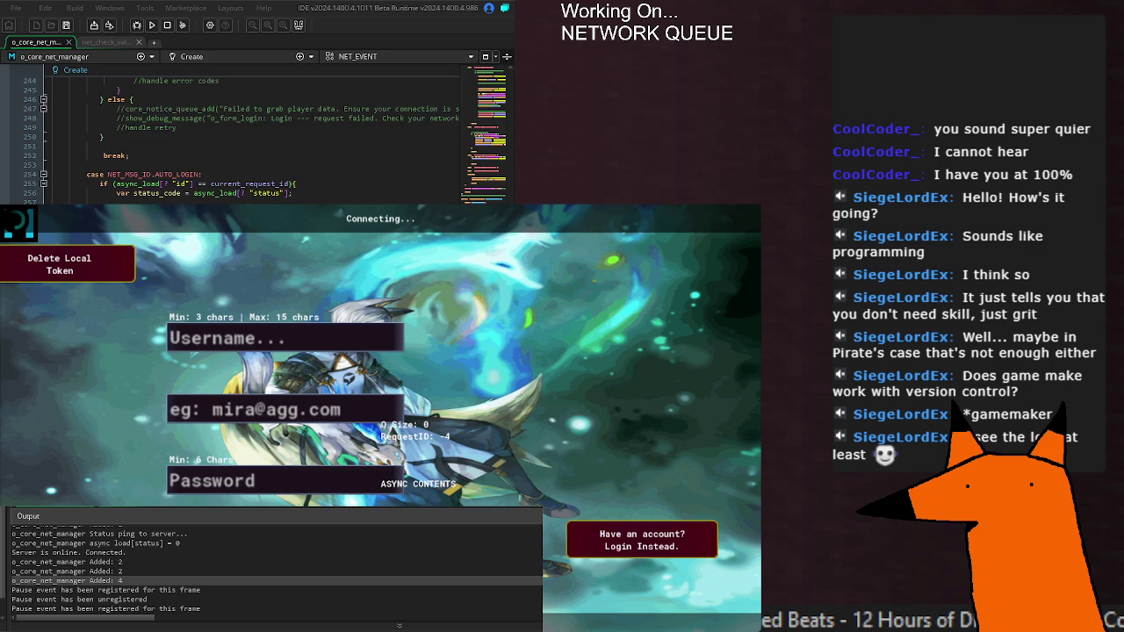
pyautogui.scroll(-20, 255, 136)
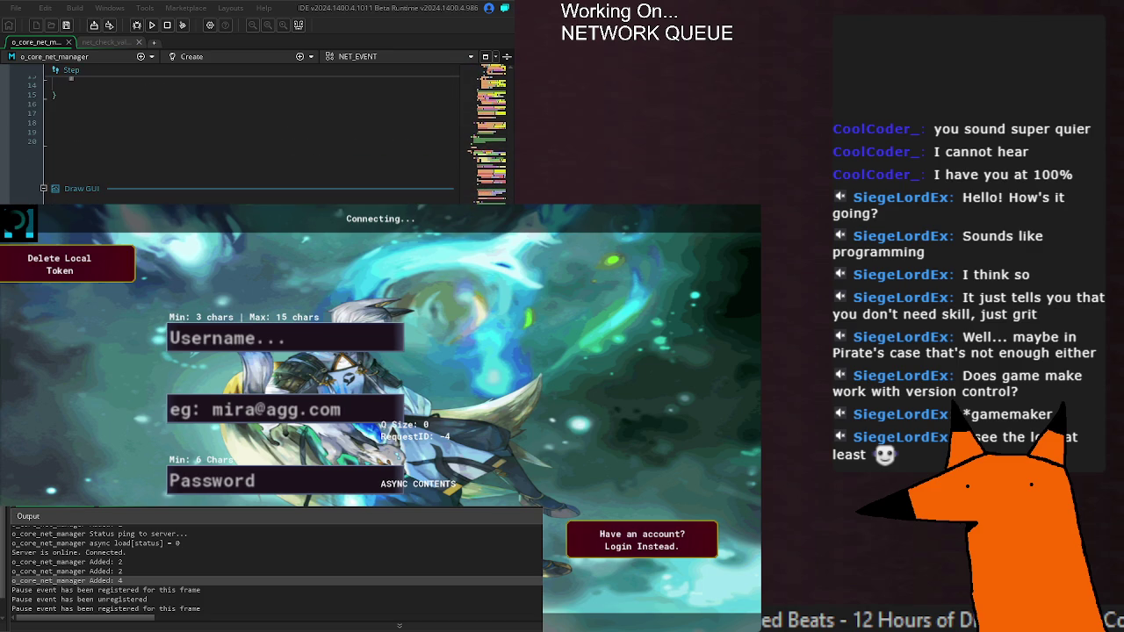
pyautogui.scroll(5, 254, 131)
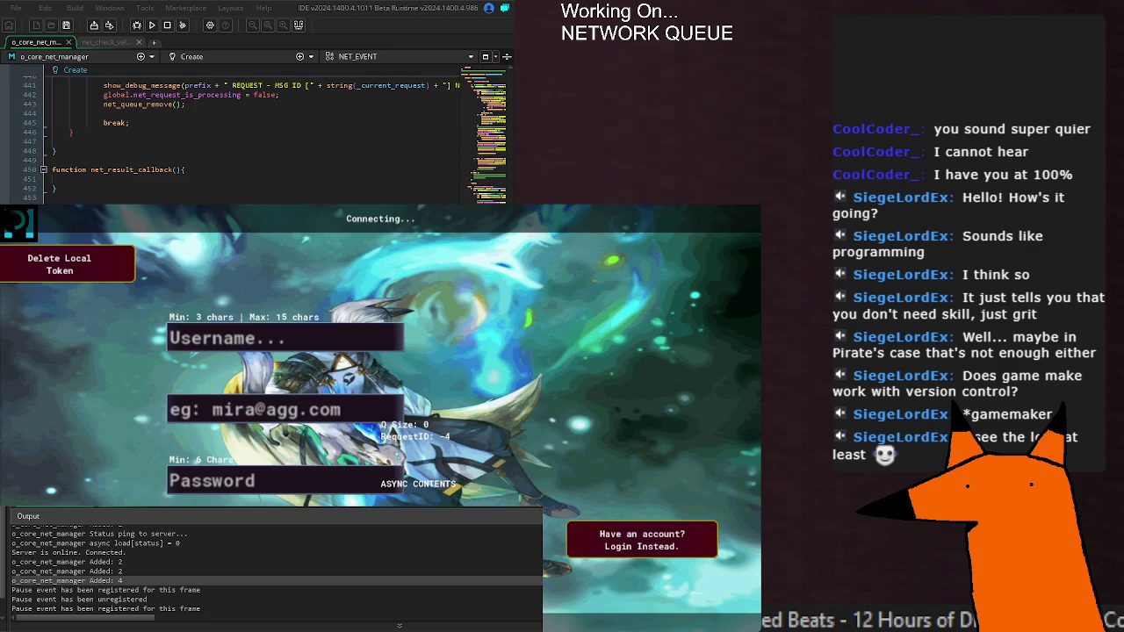
pyautogui.scroll(-5, 255, 136)
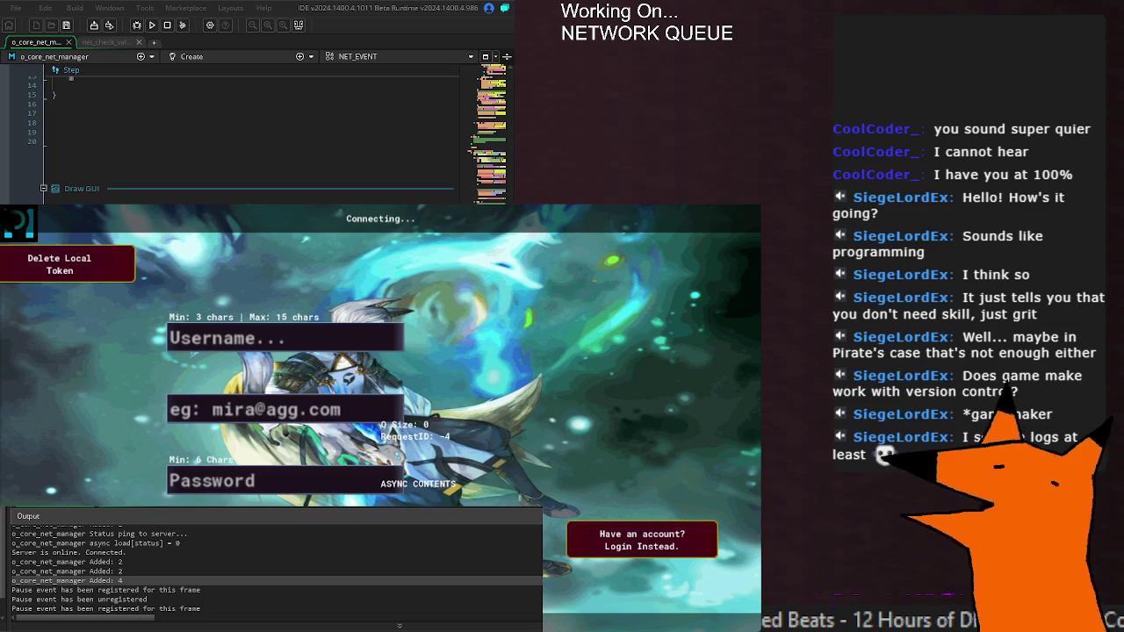
# Move from Draw GUI up to net_queue_add, then down to the CHECK_NET_STATUS case's net_queue_remove.
pyautogui.click(264, 189)
pyautogui.scroll(15, 254, 132)
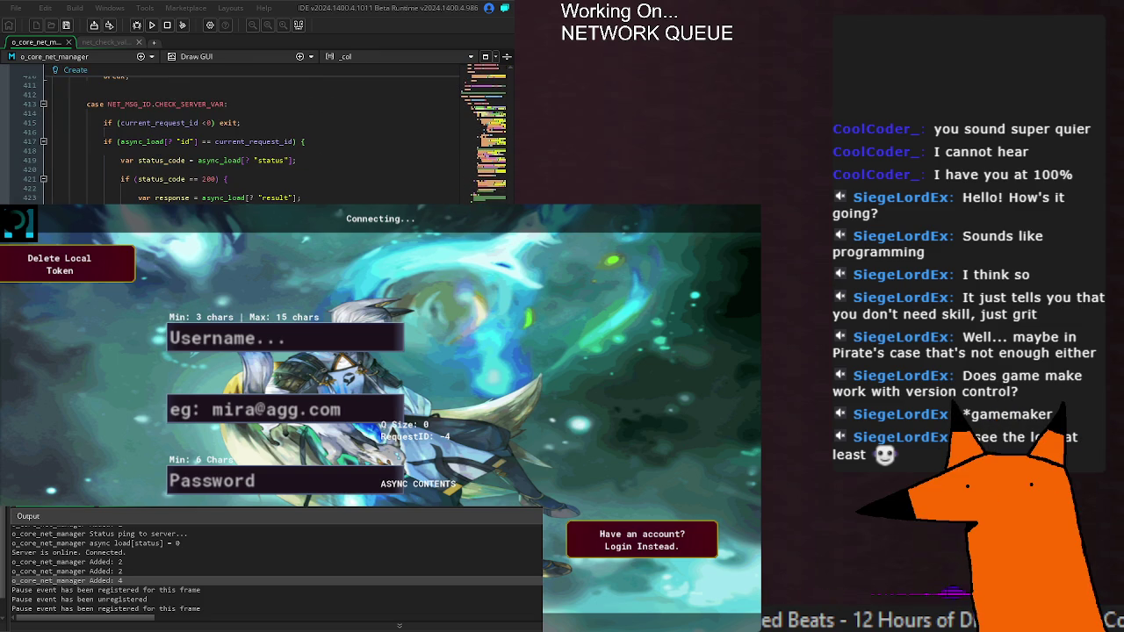
pyautogui.scroll(20, 175, 154)
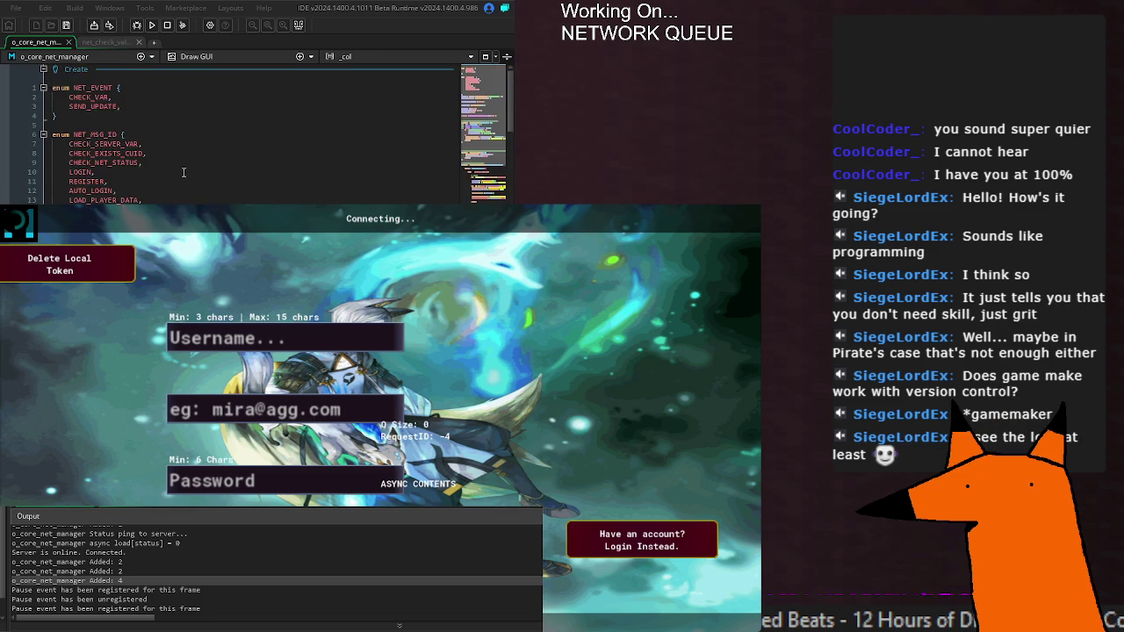
pyautogui.click(182, 186)
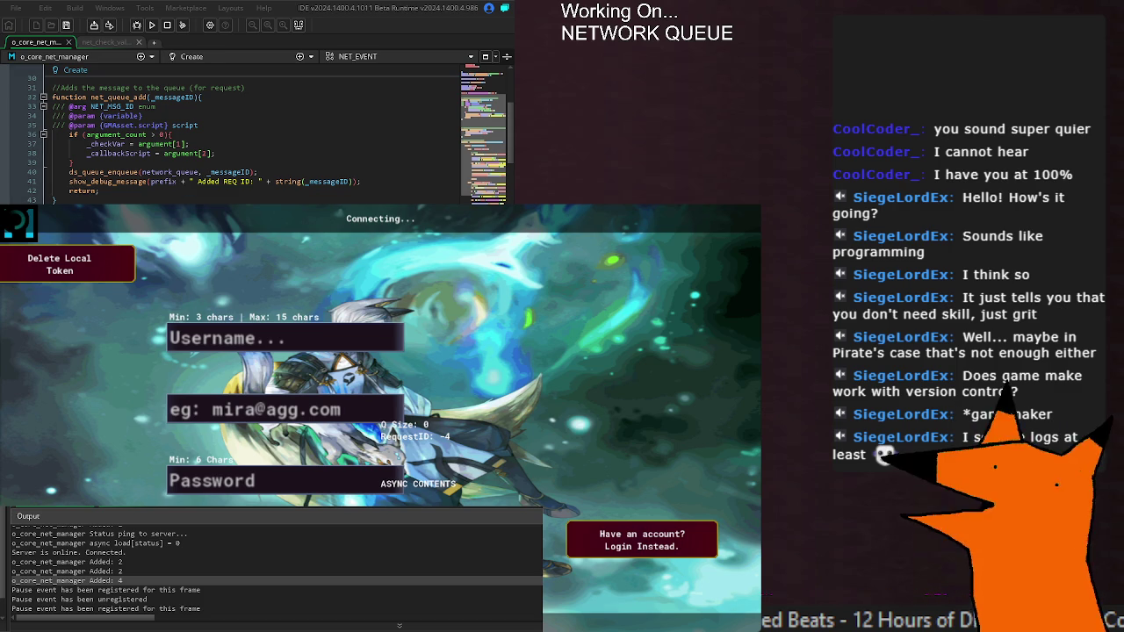
pyautogui.scroll(-20, 254, 136)
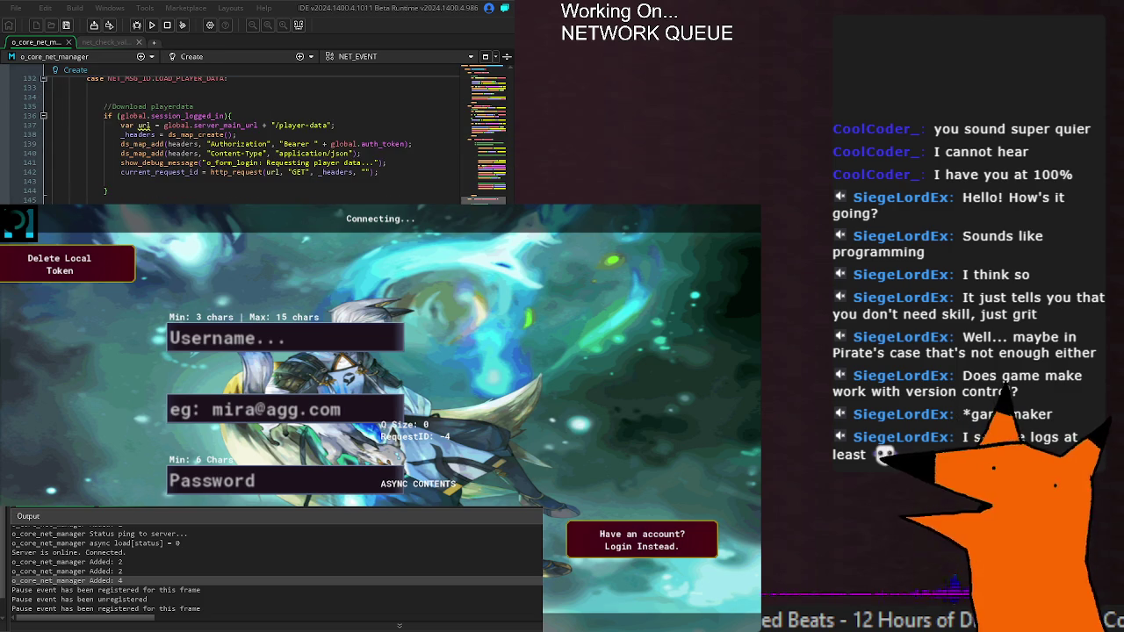
pyautogui.scroll(-20, 255, 136)
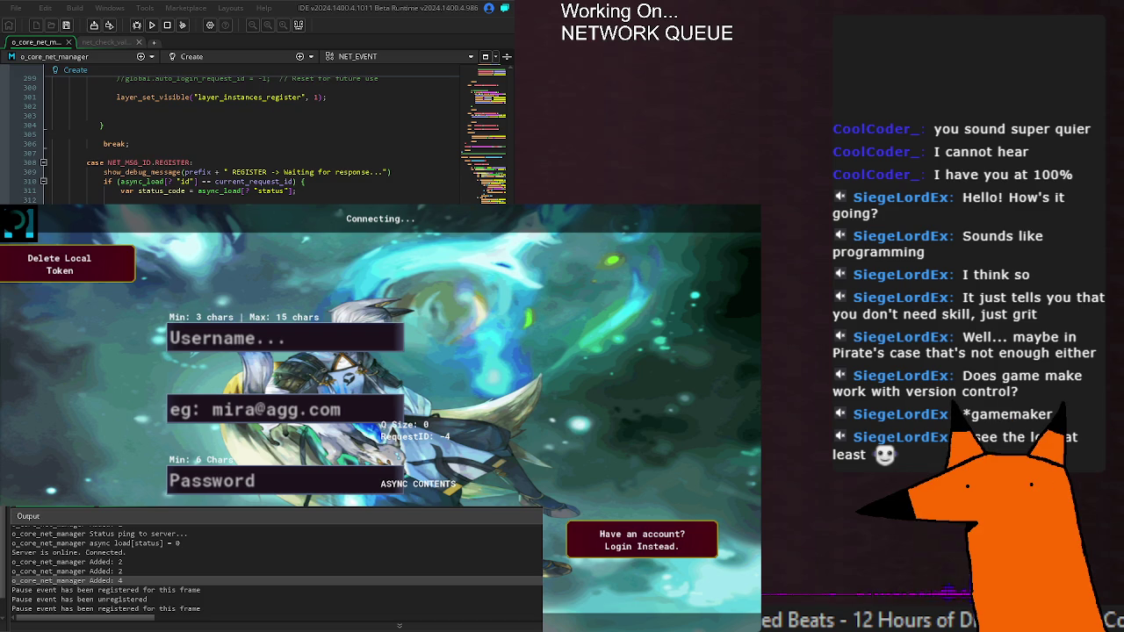
pyautogui.scroll(-14, 255, 136)
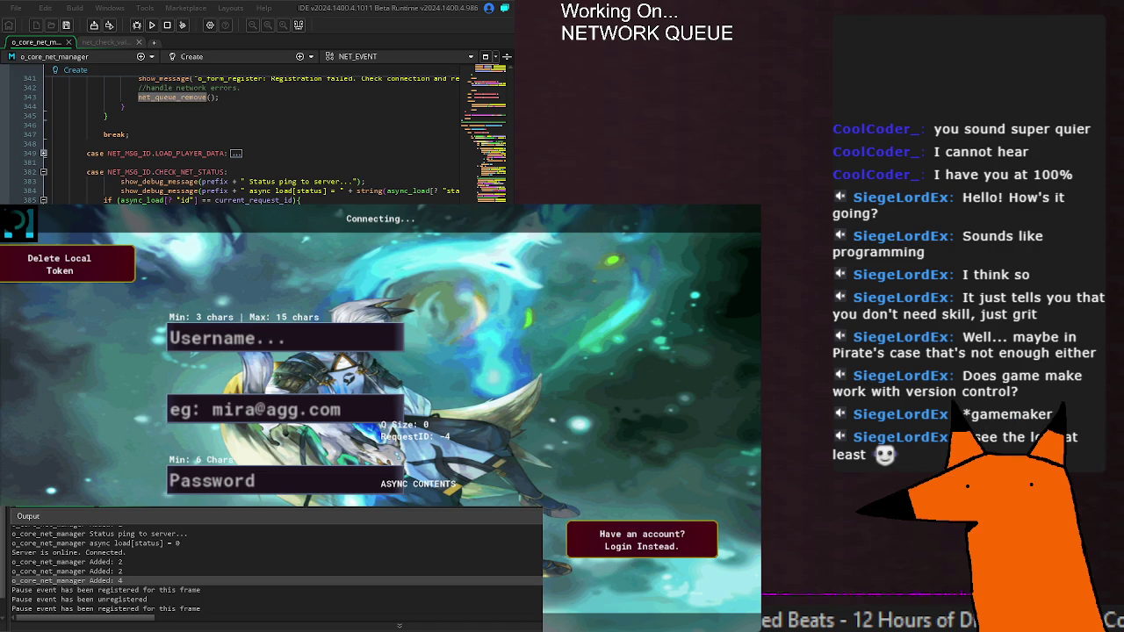
pyautogui.doubleClick(172, 97)
# Relaunch the game with F5 so the Output logs 'Added REQ ID: 2' entries.
pyautogui.press('Escape')
pyautogui.press('F5')
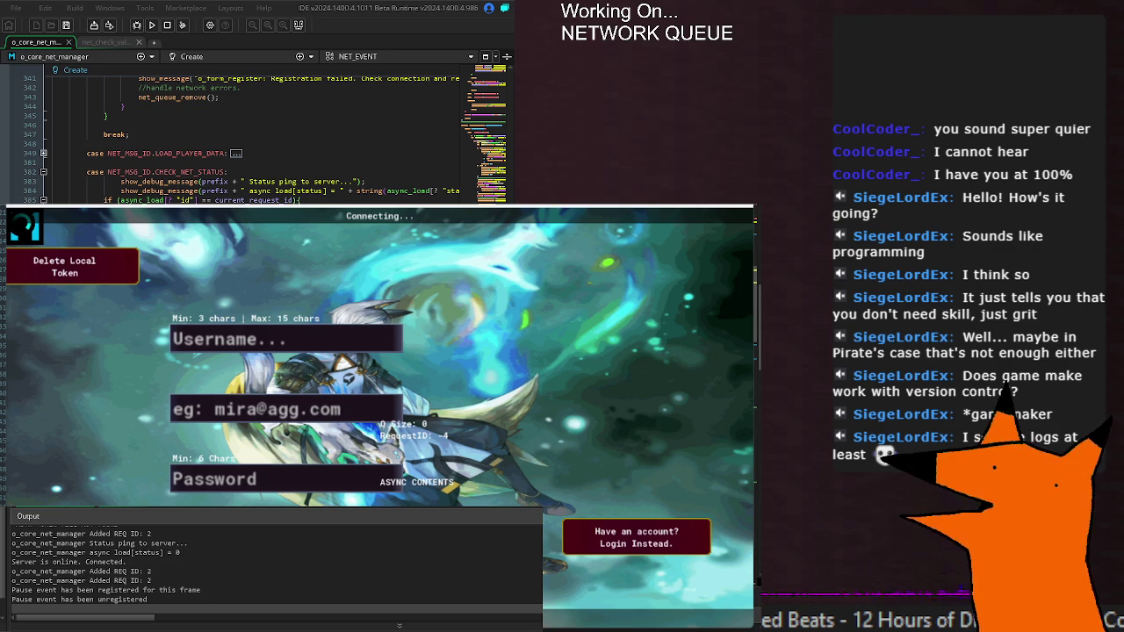
pyautogui.middleClick(171, 96)
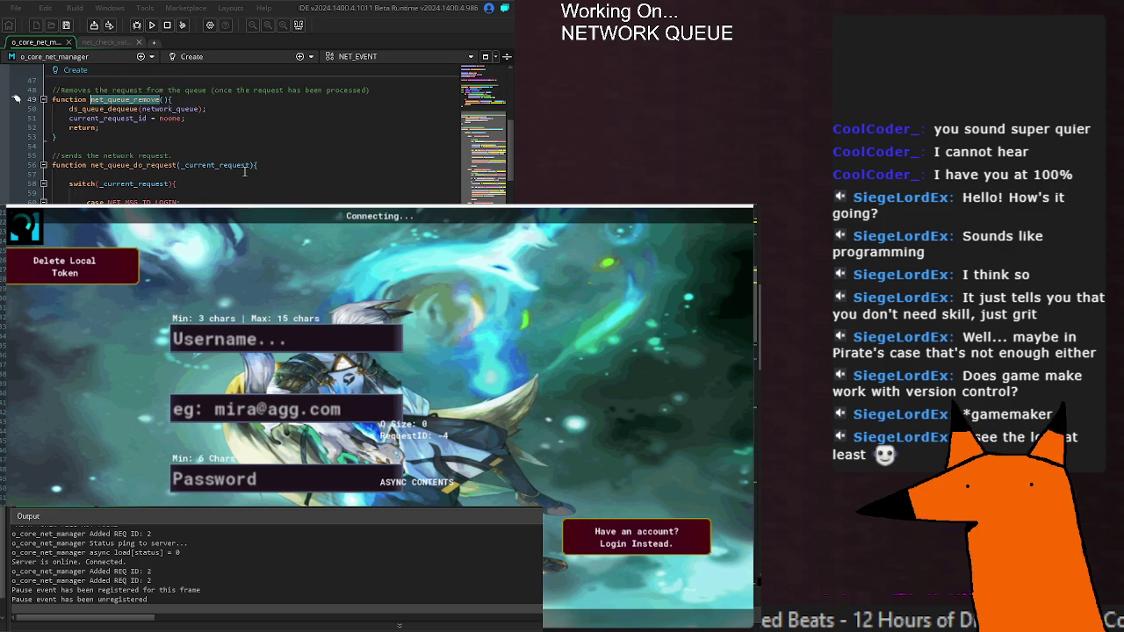
pyautogui.moveTo(107, 109)
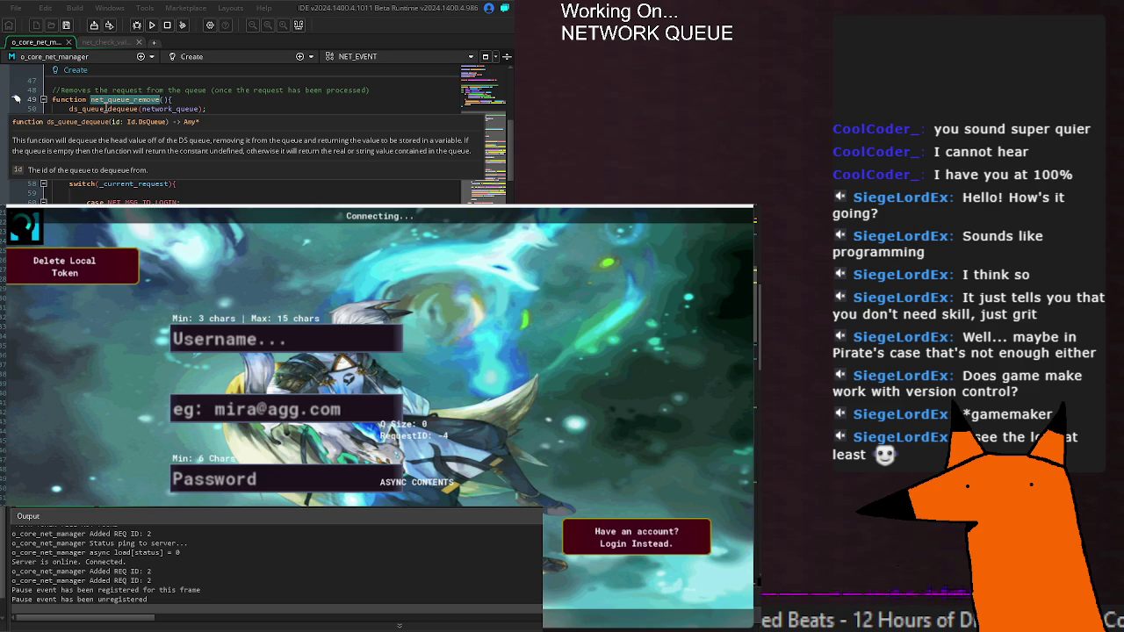
pyautogui.click(215, 165)
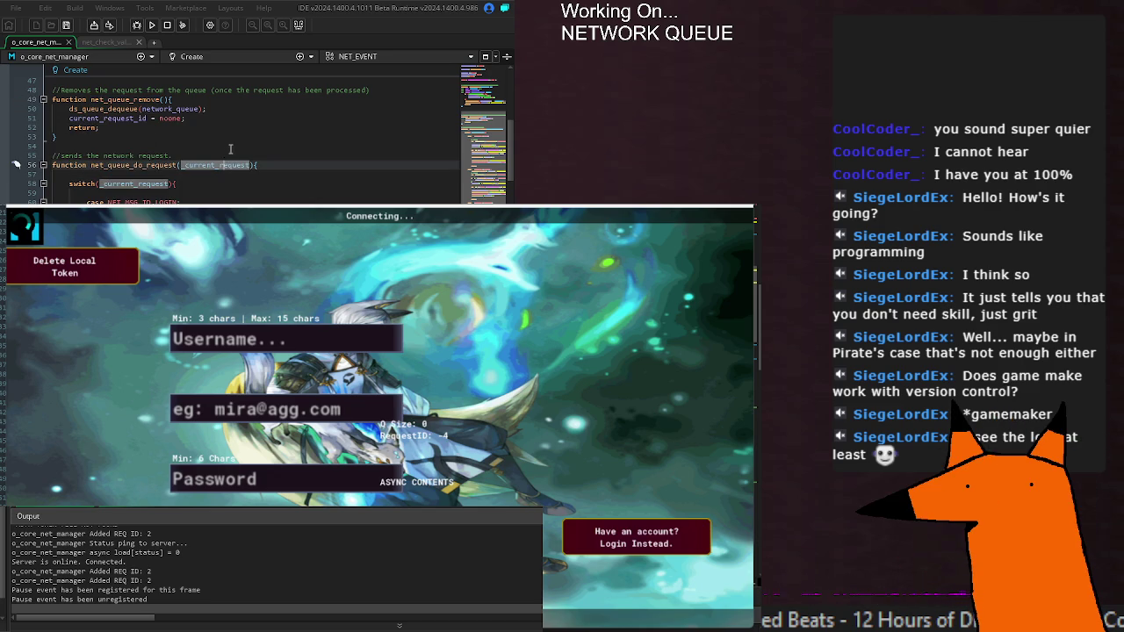
pyautogui.scroll(-20, 238, 141)
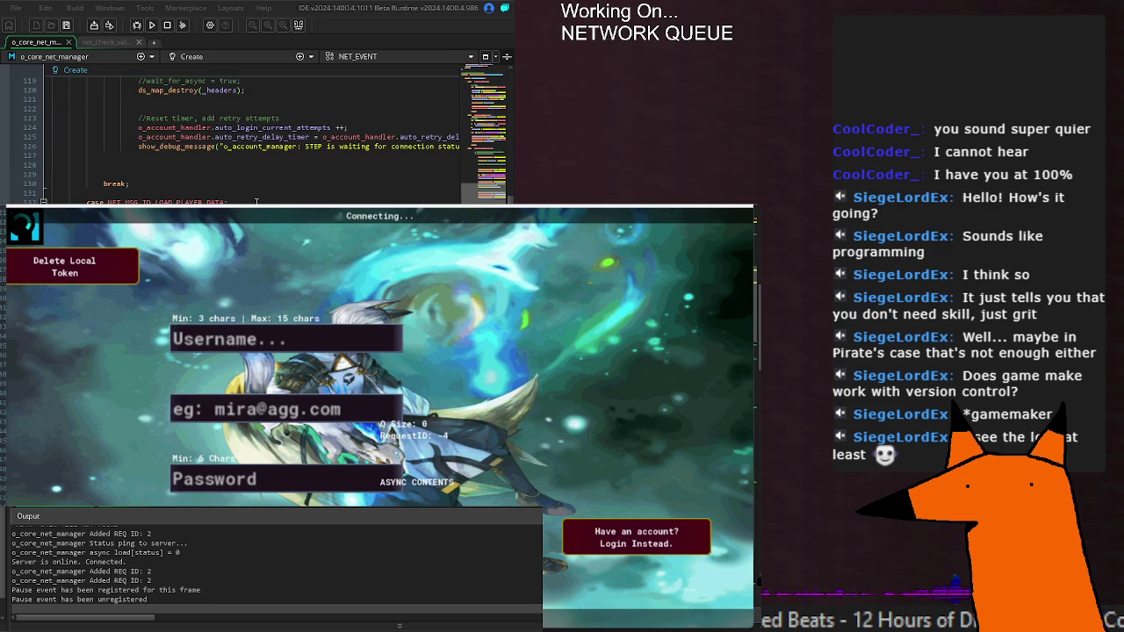
pyautogui.scroll(-20, 237, 141)
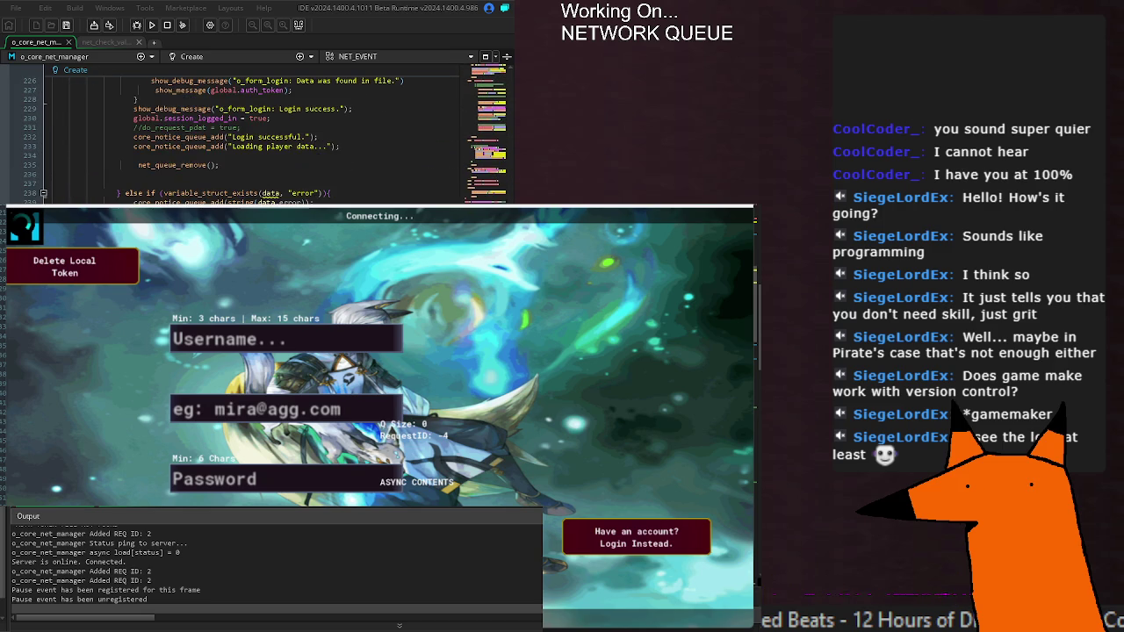
pyautogui.scroll(-20, 237, 141)
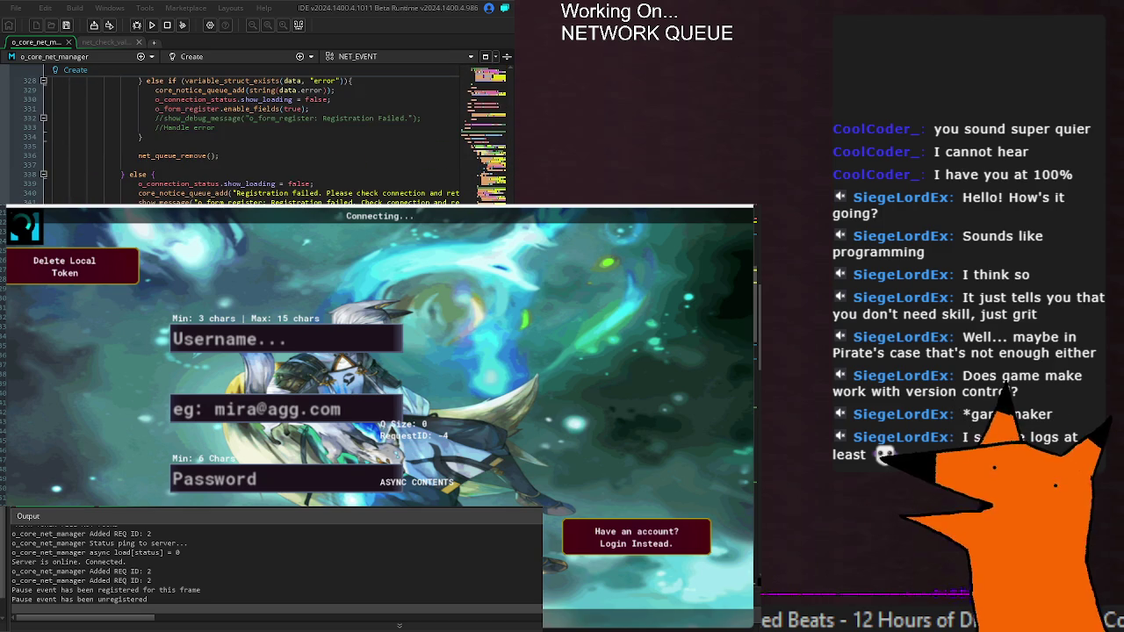
pyautogui.moveTo(138, 156); pyautogui.dragTo(220, 156)
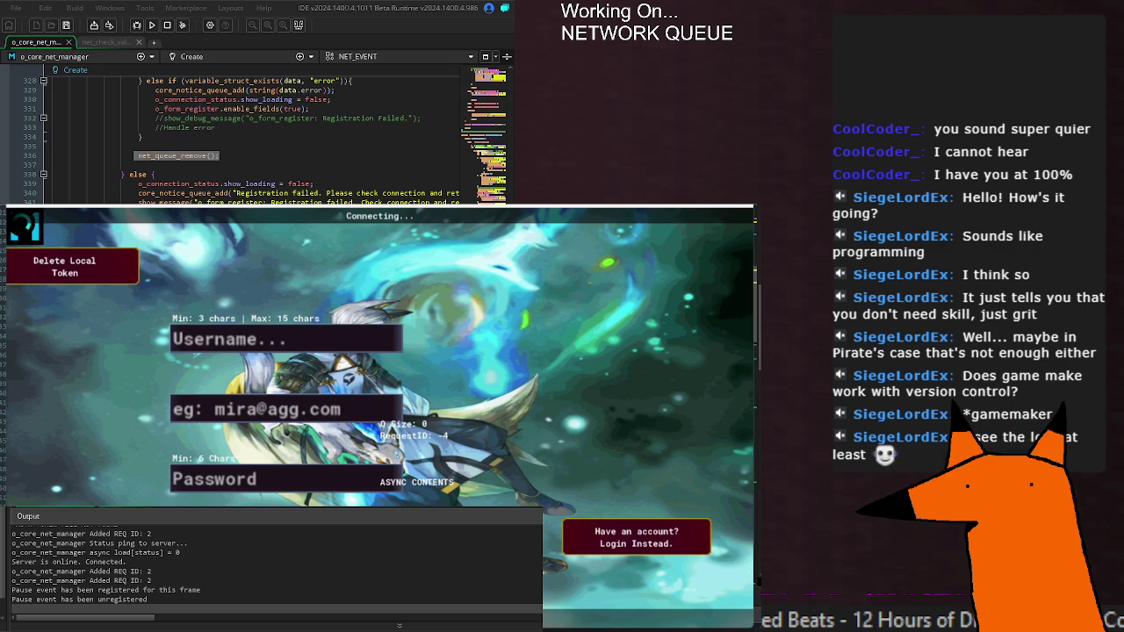
pyautogui.click(220, 155)
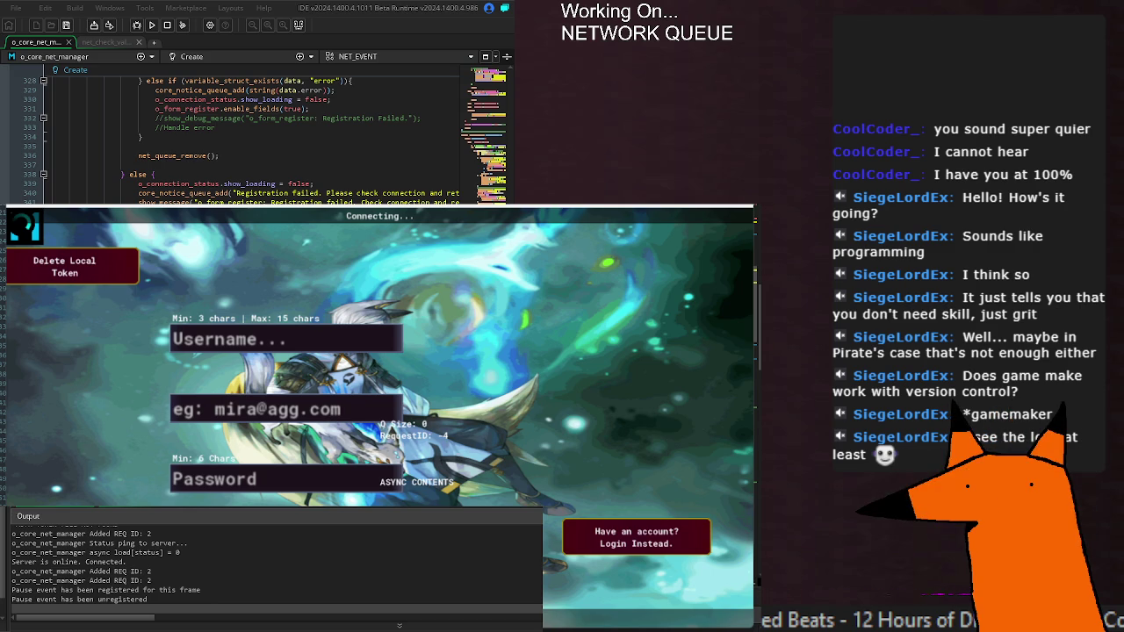
pyautogui.moveTo(138, 156); pyautogui.dragTo(220, 155)
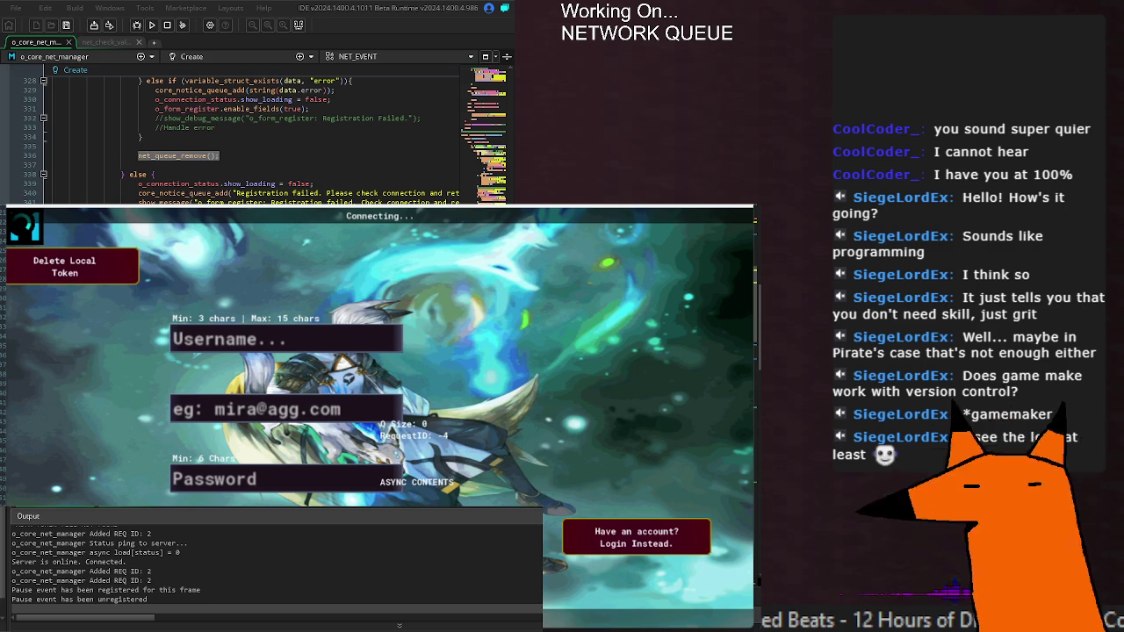
pyautogui.click(220, 155)
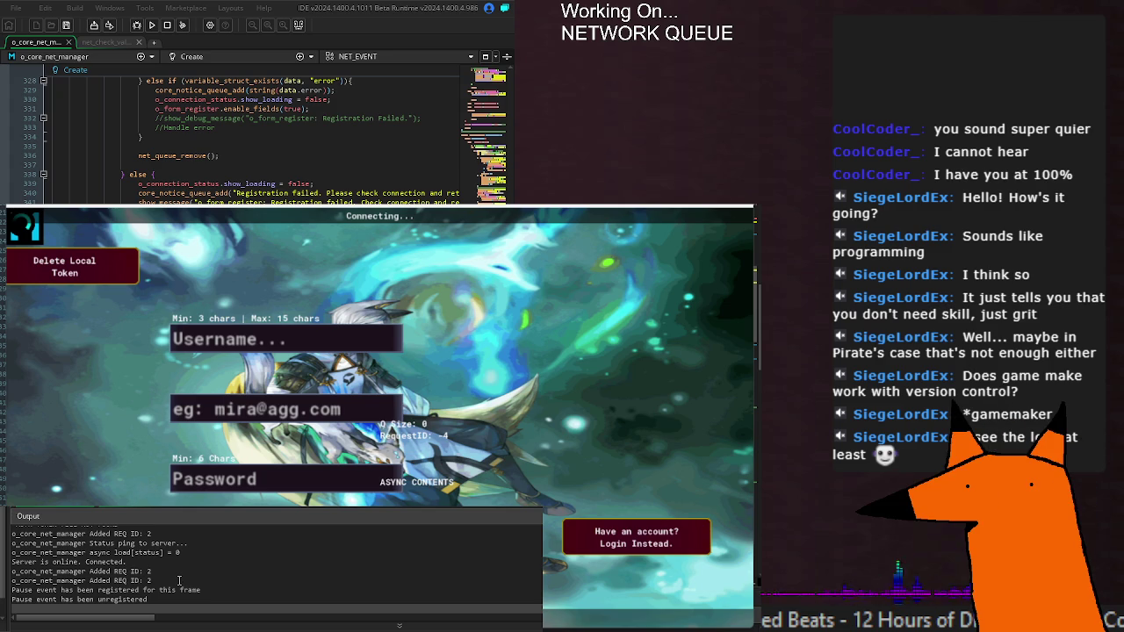
pyautogui.moveTo(179, 581); pyautogui.dragTo(11, 581)
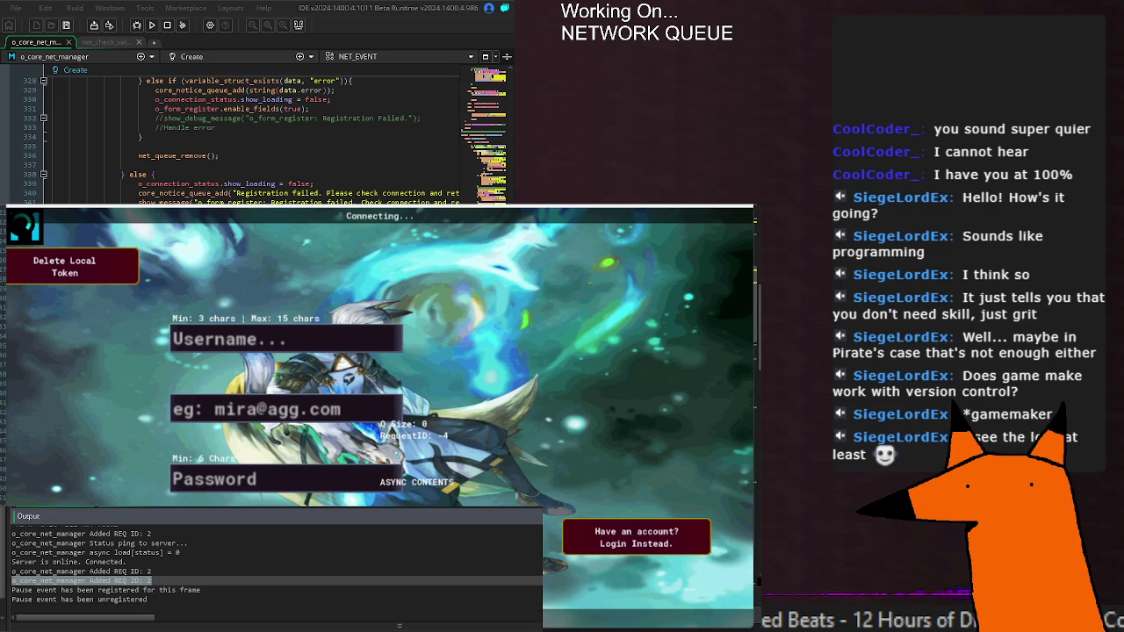
pyautogui.click(165, 581)
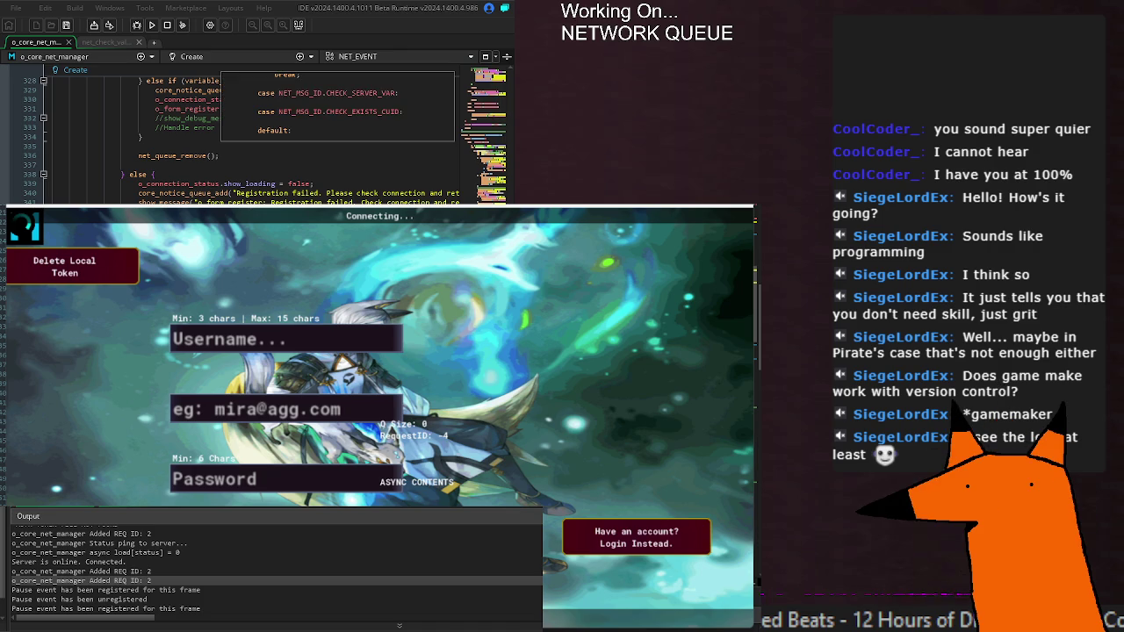
pyautogui.scroll(10, 246, 140)
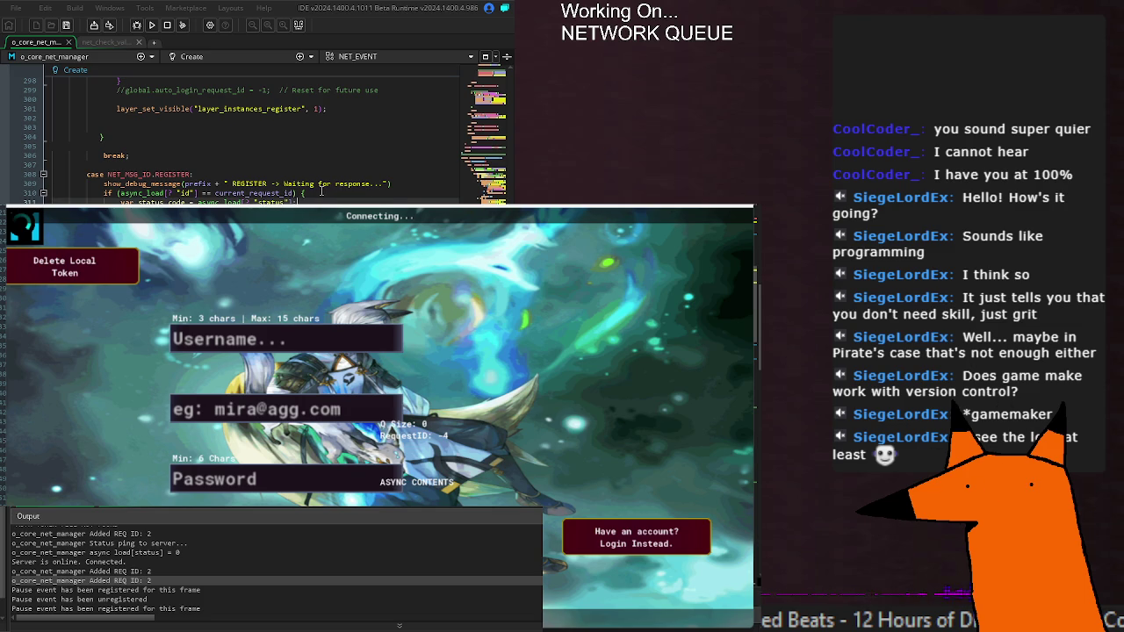
pyautogui.scroll(-10, 325, 193)
pyautogui.click(254, 127)
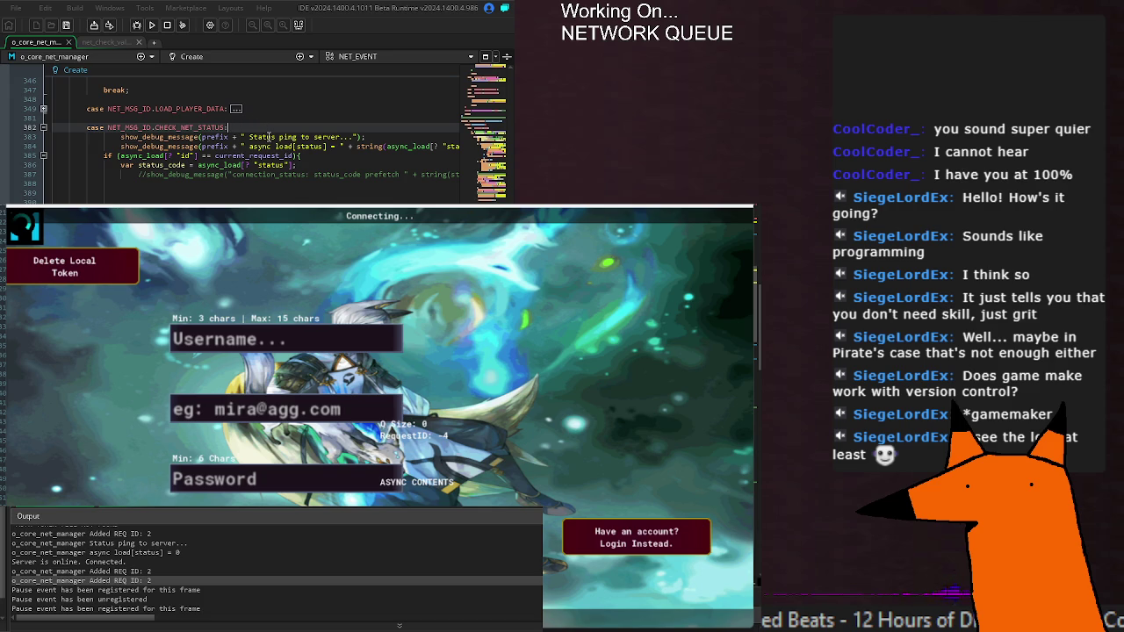
pyautogui.click(183, 561)
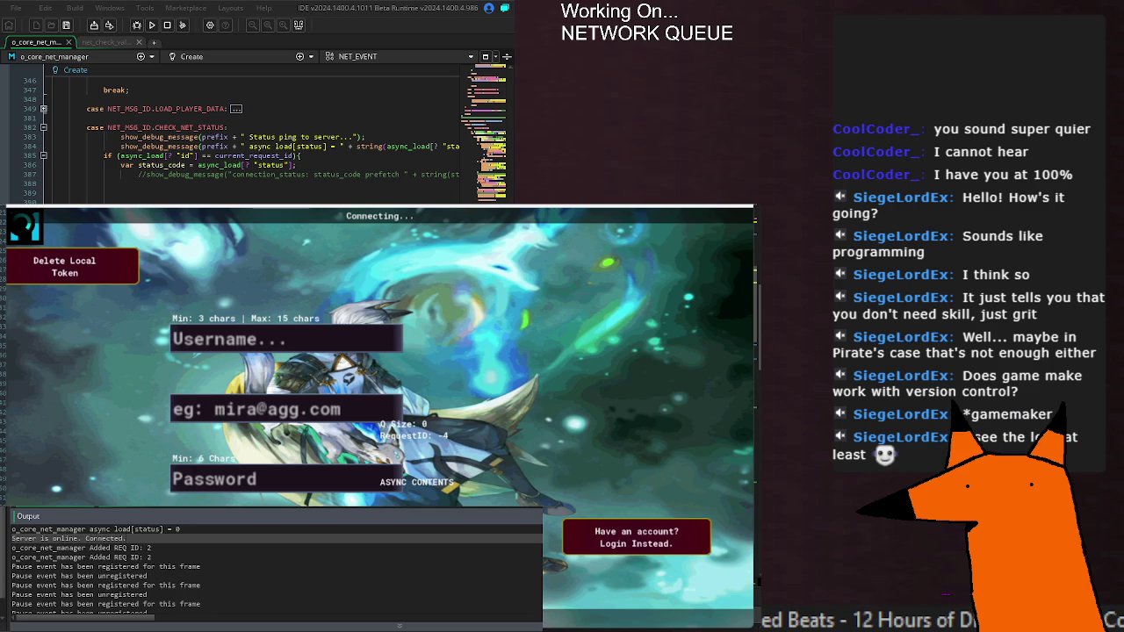
pyautogui.click(158, 559)
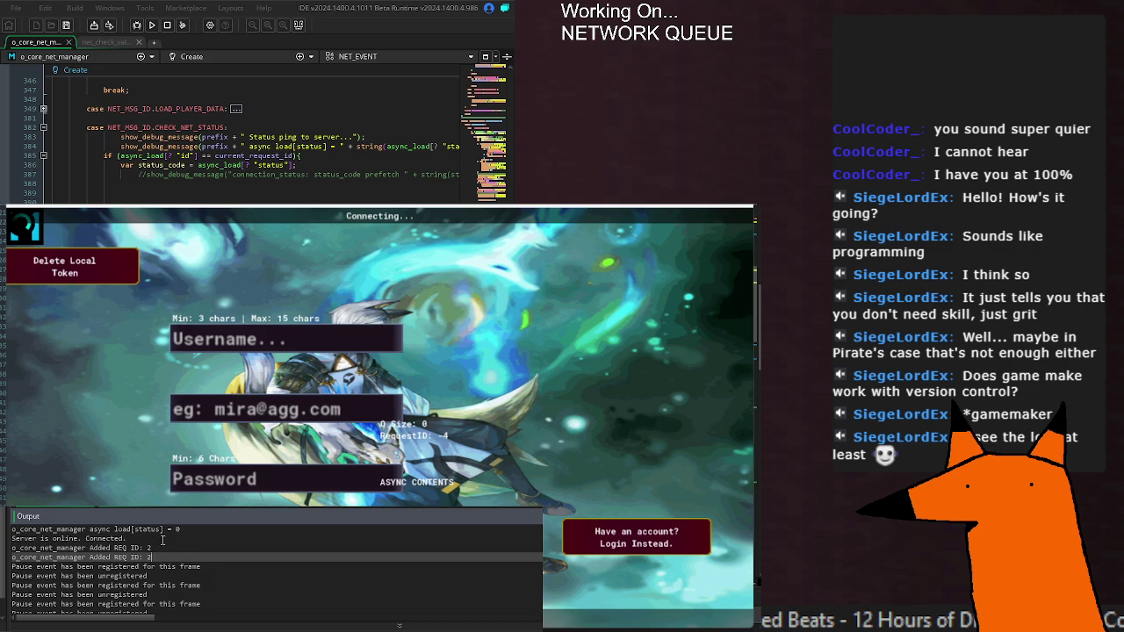
pyautogui.click(165, 538)
pyautogui.scroll(1, 167, 540)
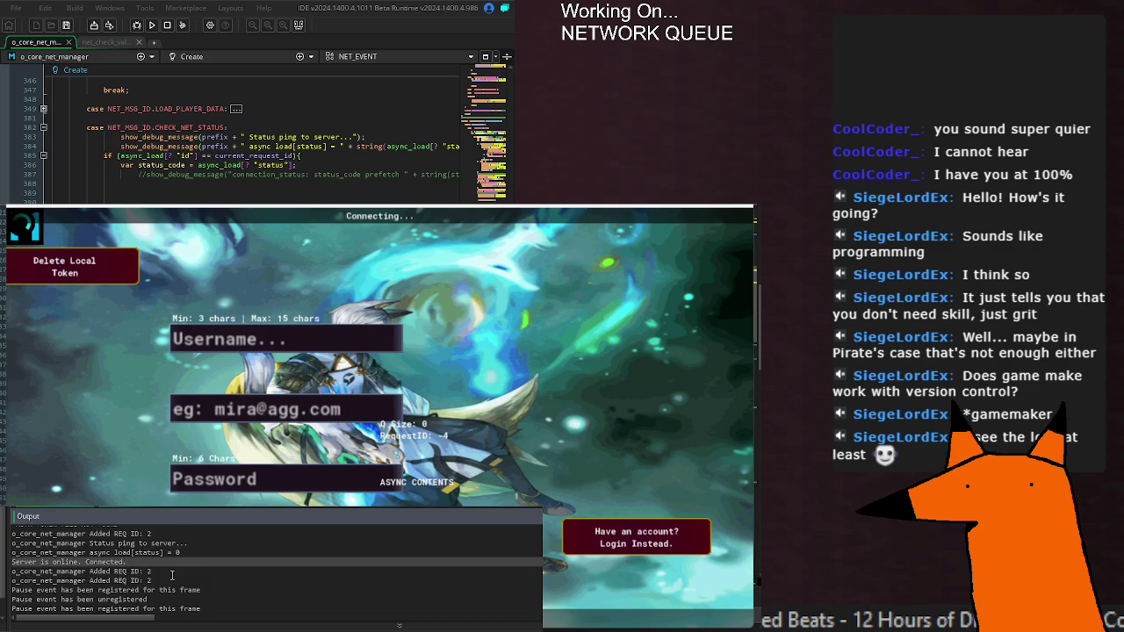
pyautogui.scroll(1, 172, 575)
pyautogui.click(173, 561)
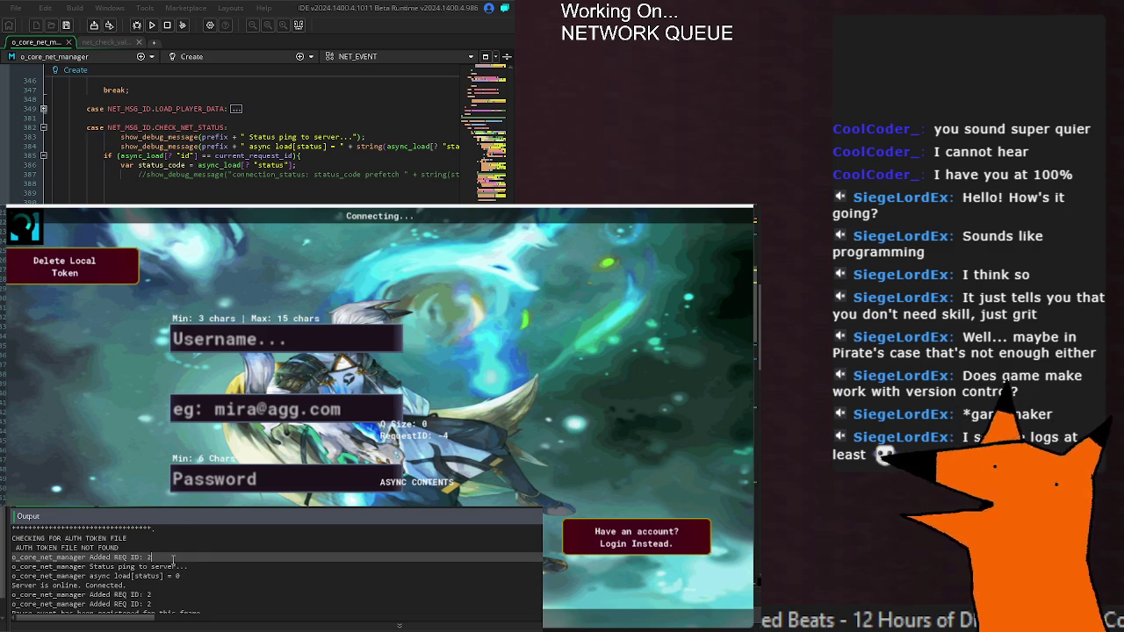
pyautogui.scroll(-1, 197, 571)
pyautogui.click(157, 563)
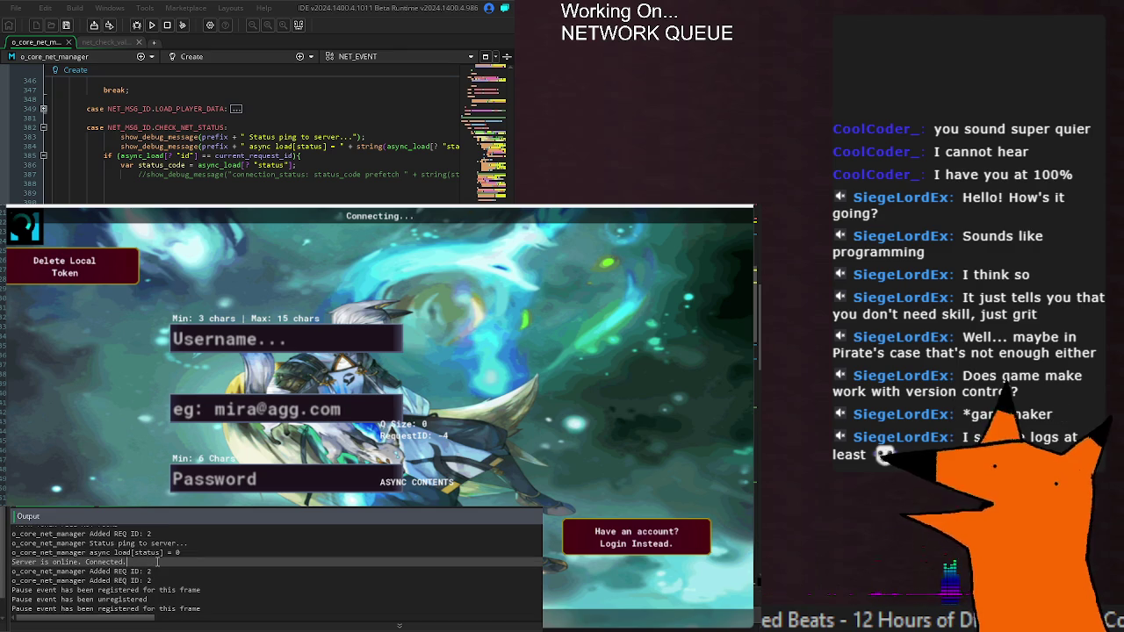
pyautogui.moveTo(154, 572); pyautogui.dragTo(12, 563)
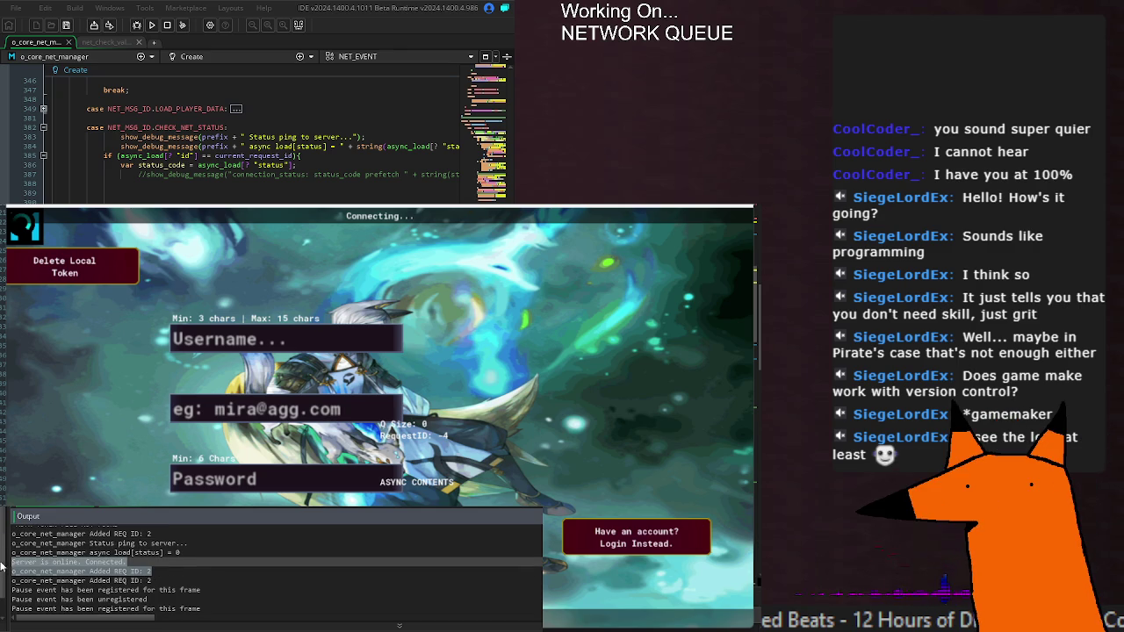
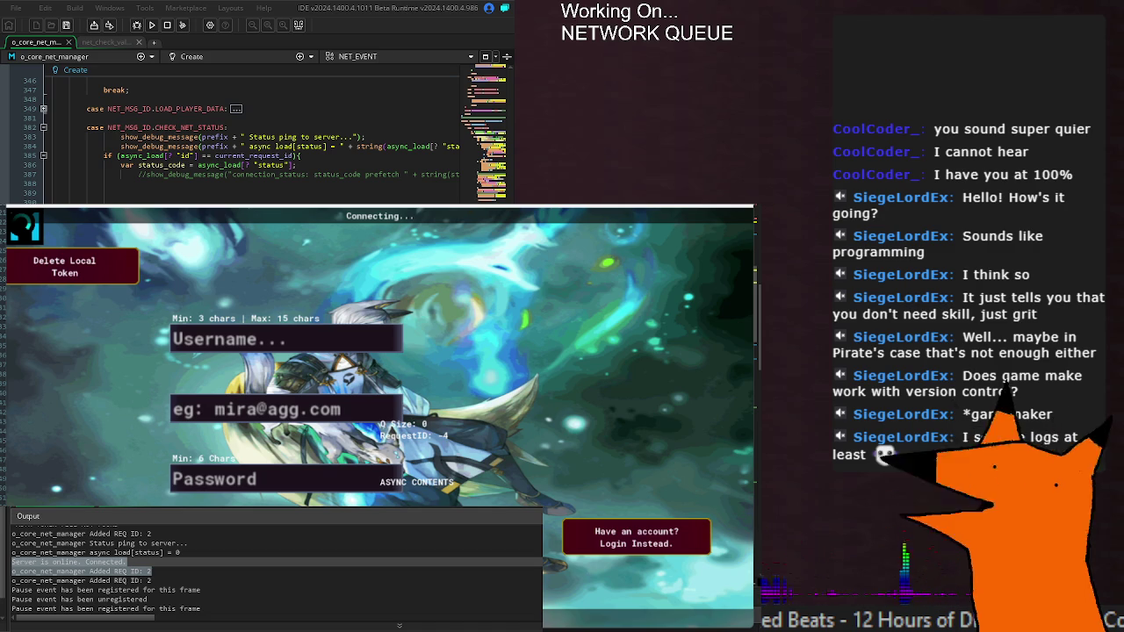
# Rebuild and relaunch the game with F5 until the login screen shows and the log reports the server online.
pyautogui.press('F5')
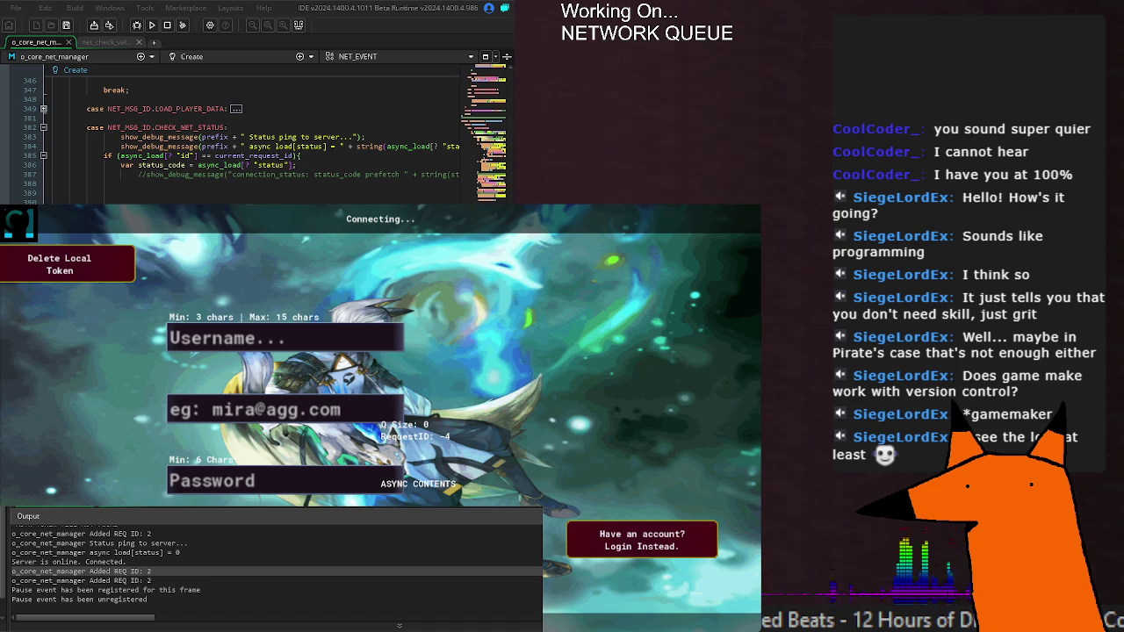
# Rerun the game and read the Output log for the status ping and server connection.
pyautogui.press('F5')
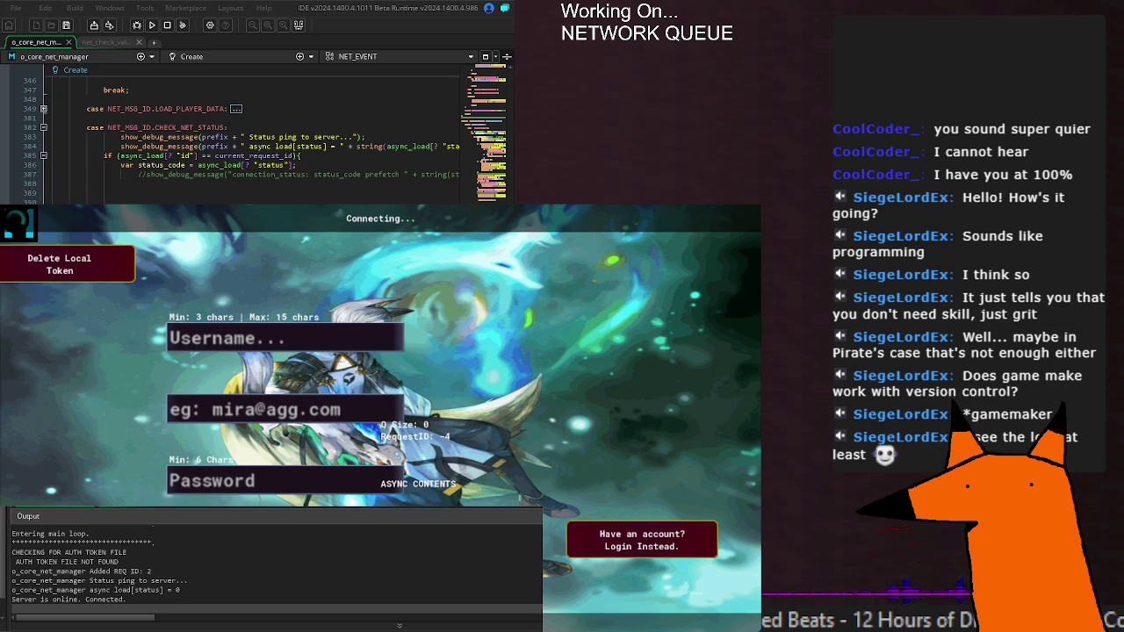
pyautogui.click(130, 591)
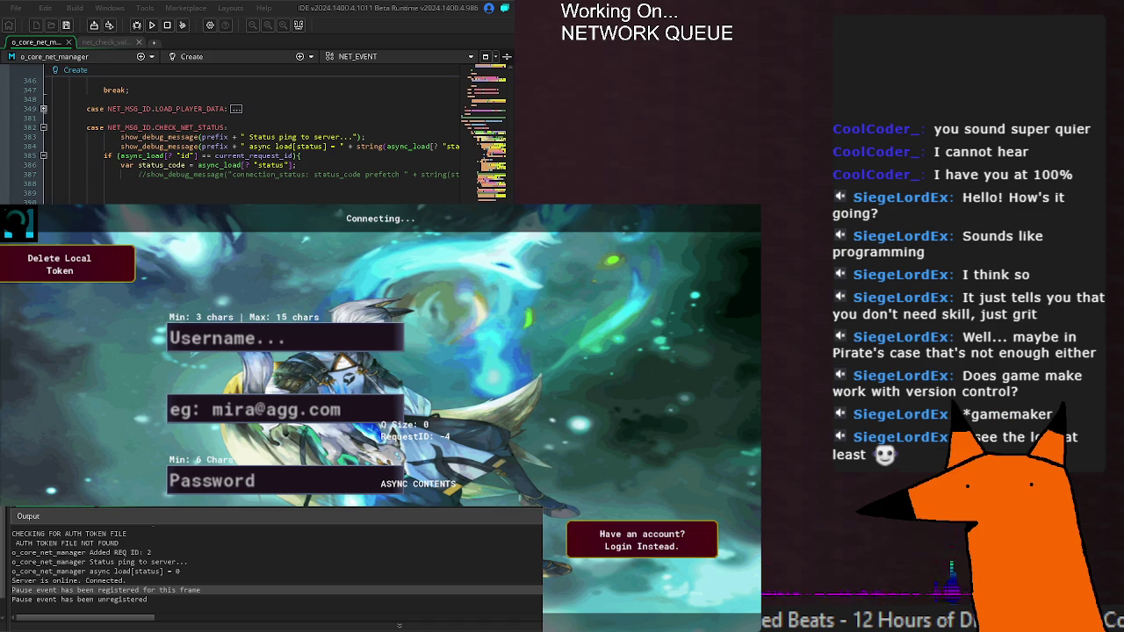
pyautogui.click(310, 174)
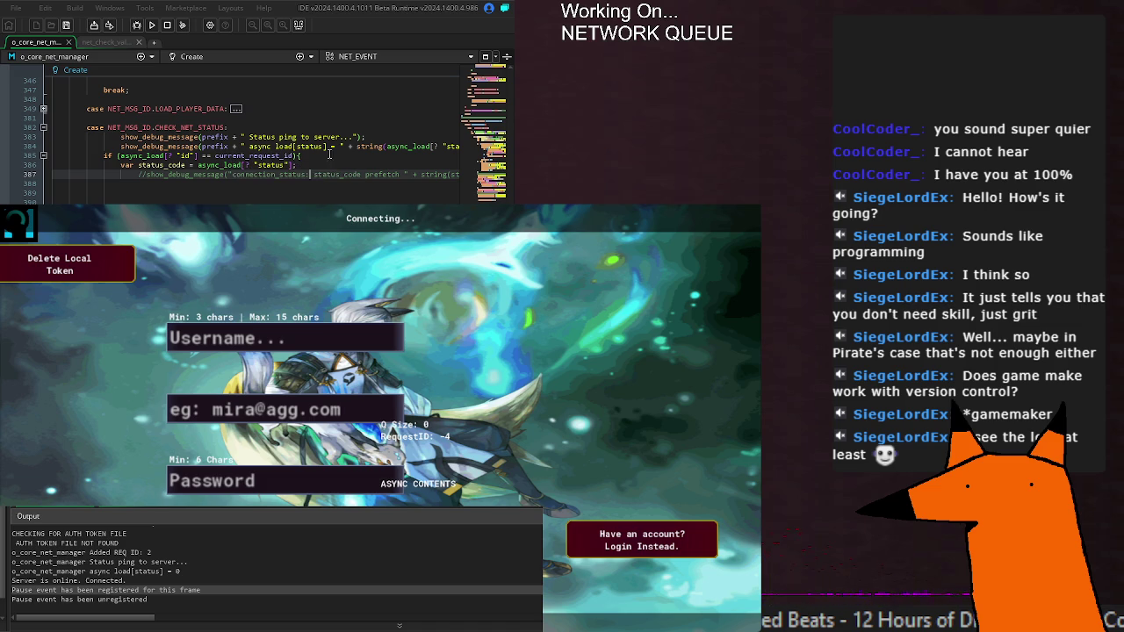
# Delete the async load status show_debug_message line from the CHECK_NET_STATUS case.
pyautogui.moveTo(120, 145); pyautogui.dragTo(465, 146)
pyautogui.press('BackSpace')
pyautogui.hotkey('ctrl', 'z')
pyautogui.hotkey('ctrl', 'y')
pyautogui.press('BackSpace')
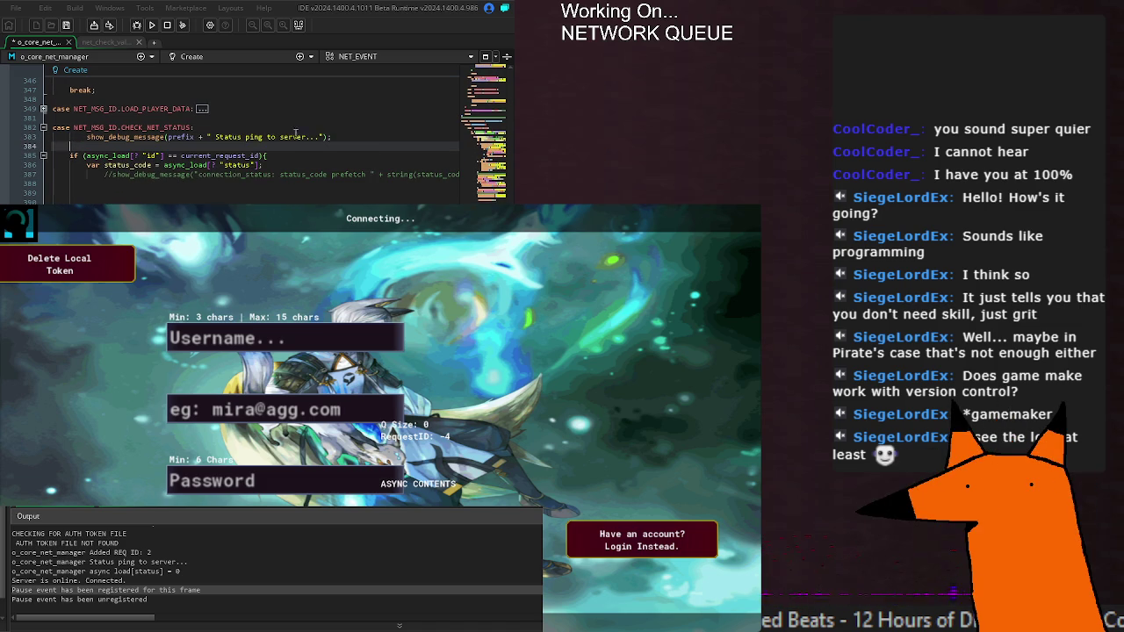
pyautogui.hscroll(-2, 222, 180)
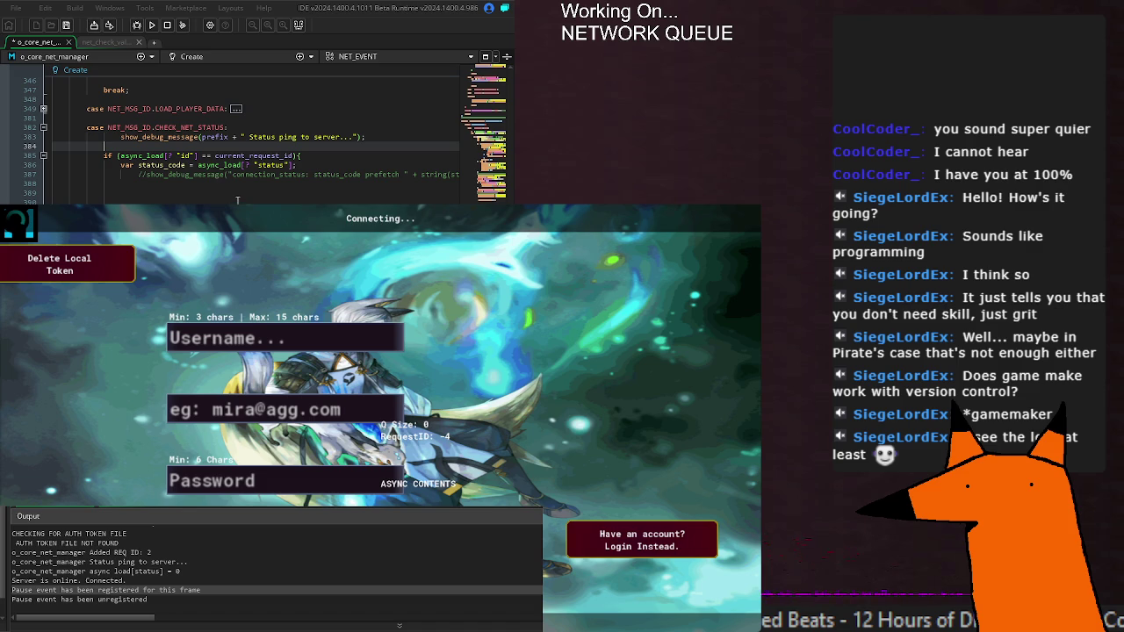
# Remove the blank lines before the status_code check and end the result line with ';'.
pyautogui.click(278, 192)
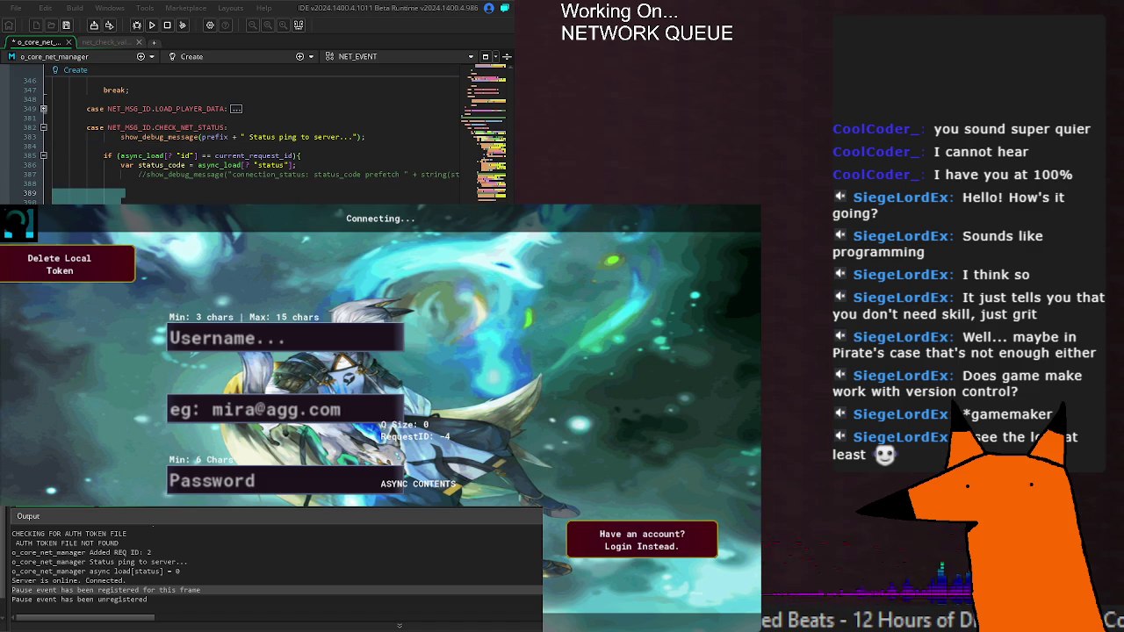
pyautogui.press('Delete')
pyautogui.press('Delete')
pyautogui.press('End')
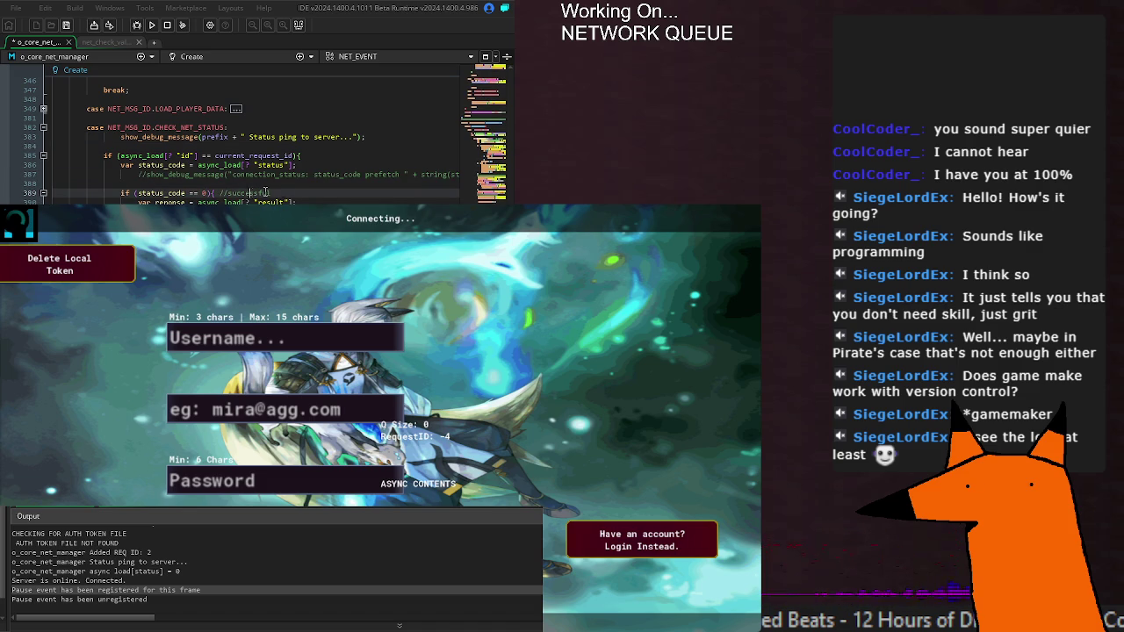
pyautogui.click(291, 201)
pyautogui.write(';')
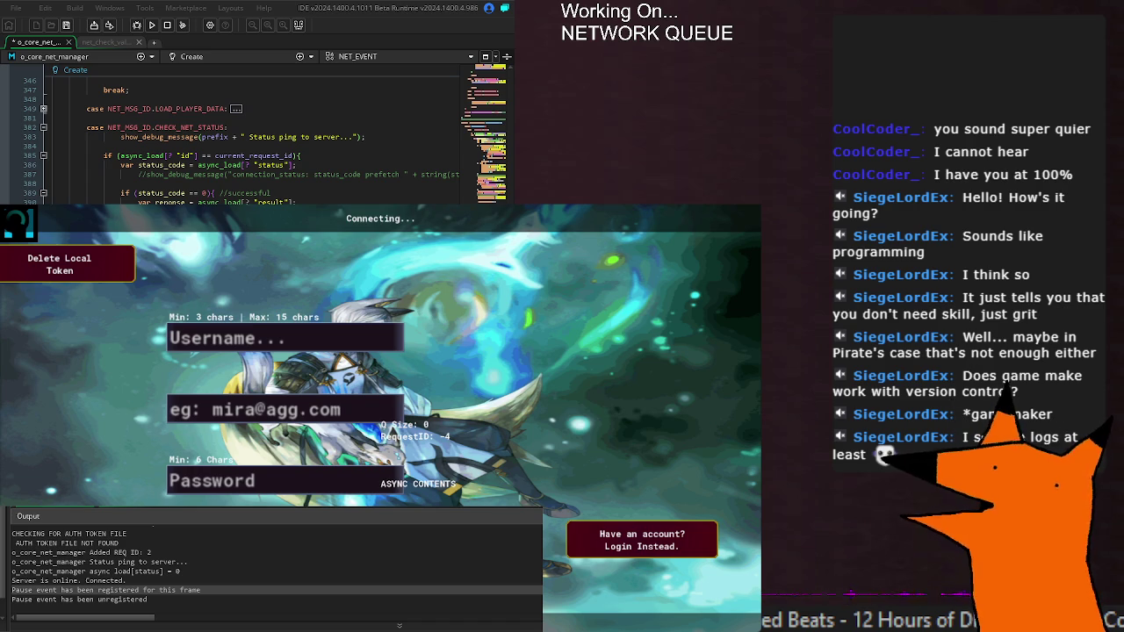
pyautogui.click(322, 166)
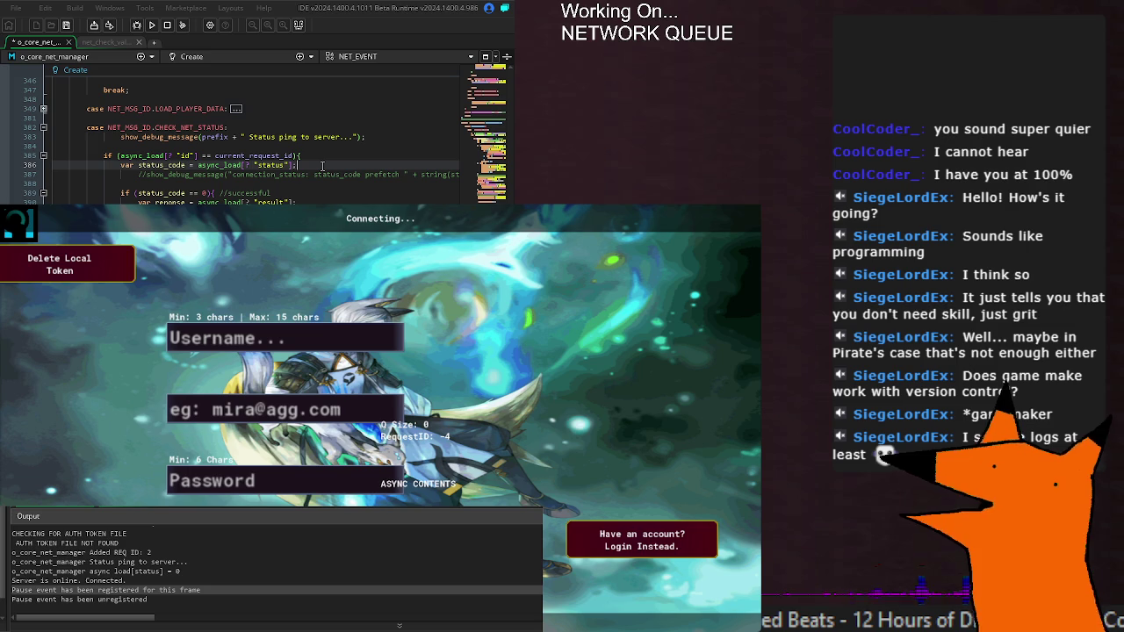